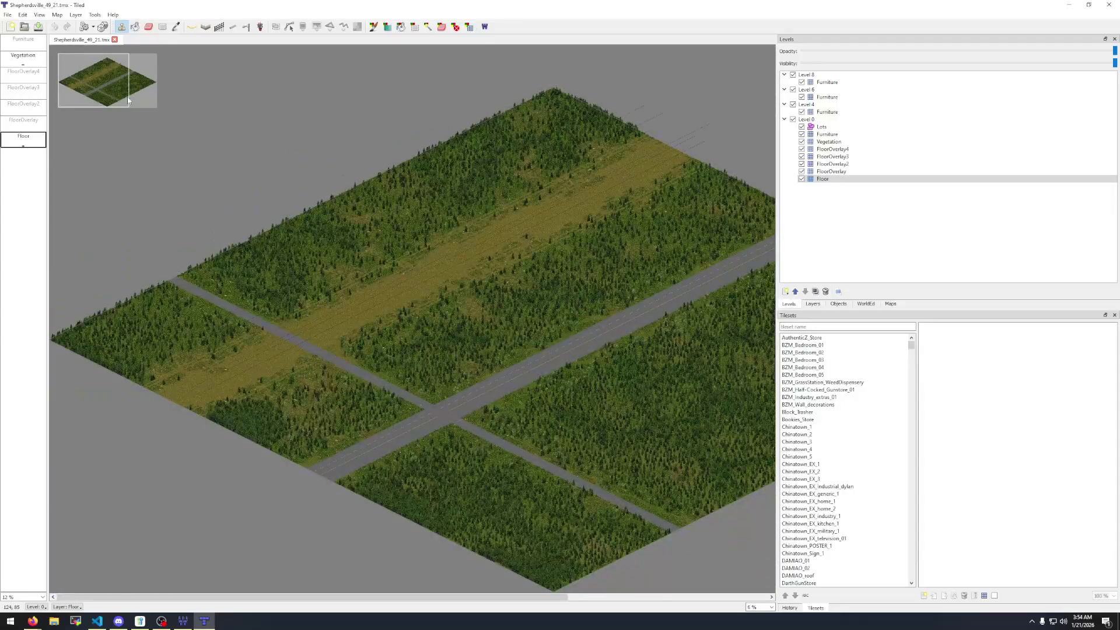
# Load Shepherdsville_49_22.tmx in TileZed and survey its field band and road, then reopen the file list.
pyautogui.click(24, 26)
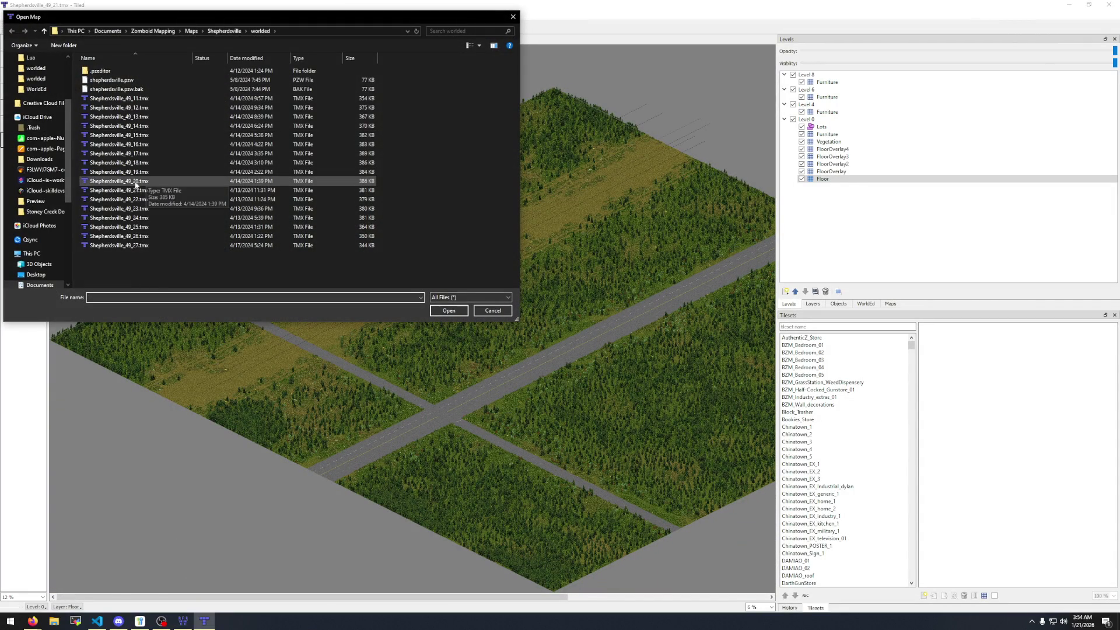
pyautogui.doubleClick(142, 199)
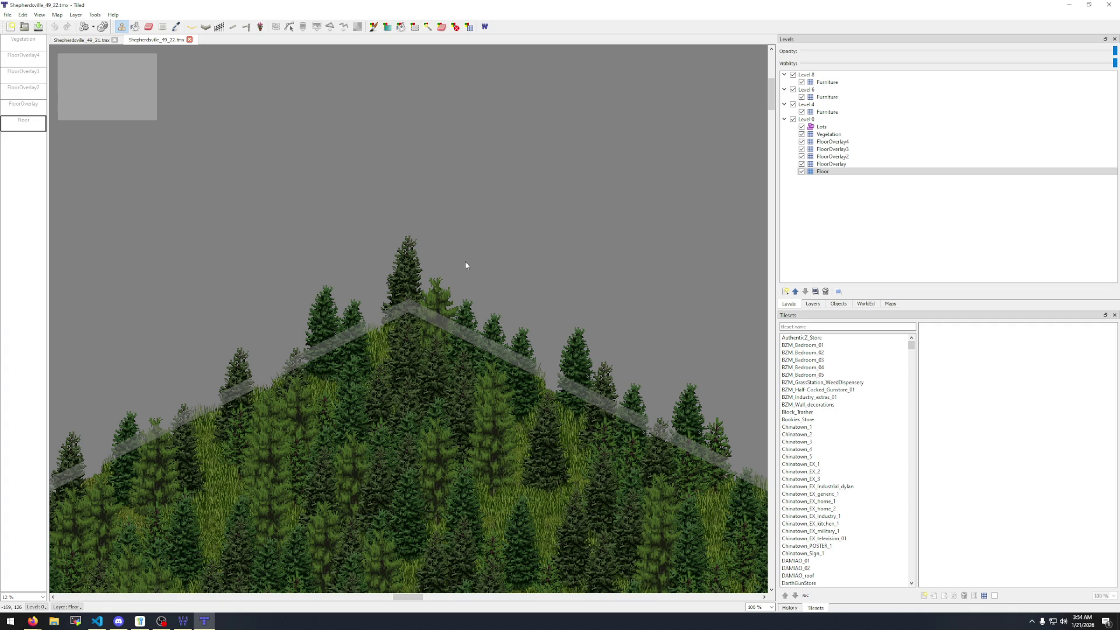
pyautogui.click(89, 78)
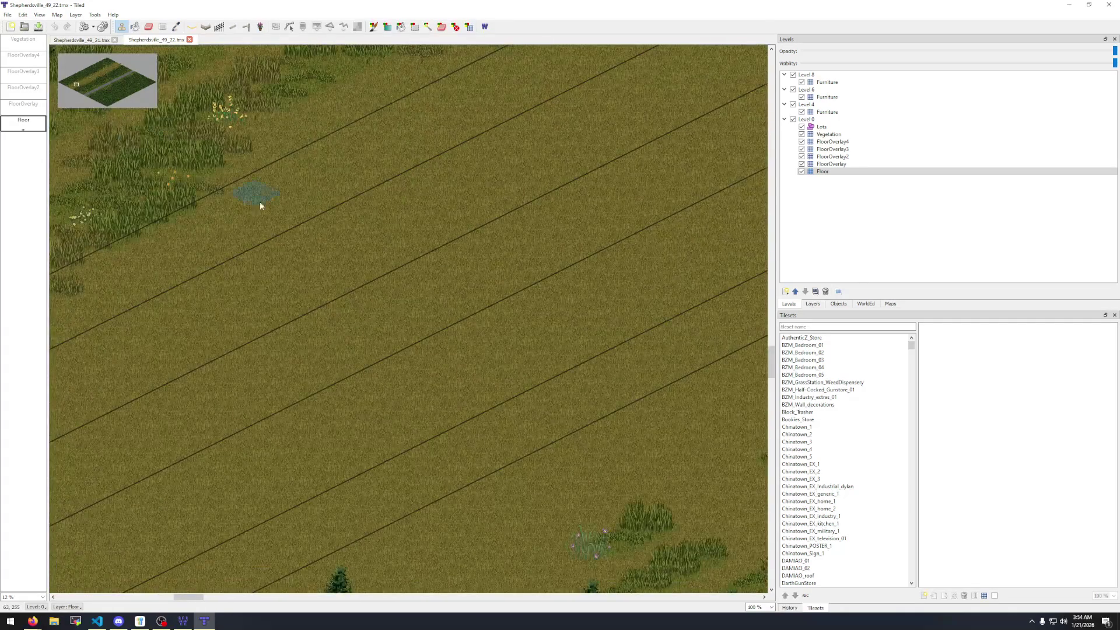
pyautogui.scroll(-5, 260, 201)
pyautogui.moveTo(467, 200)
pyautogui.mouseDown()
pyautogui.moveTo(245, 382)
pyautogui.moveTo(315, 332)
pyautogui.mouseUp()
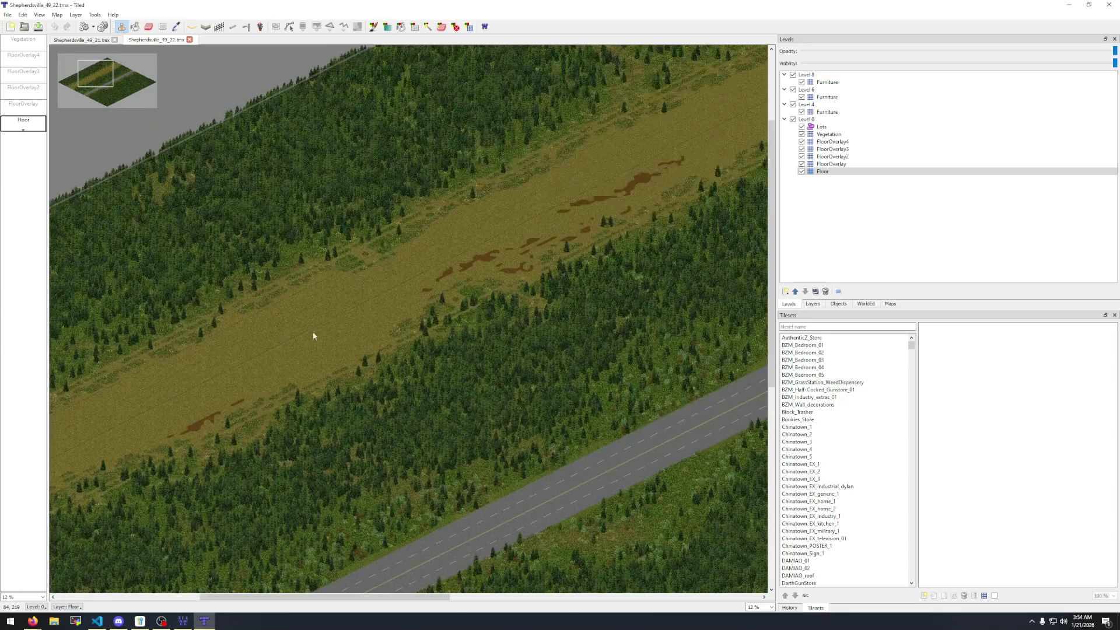
pyautogui.moveTo(713, 240); pyautogui.dragTo(190, 388)
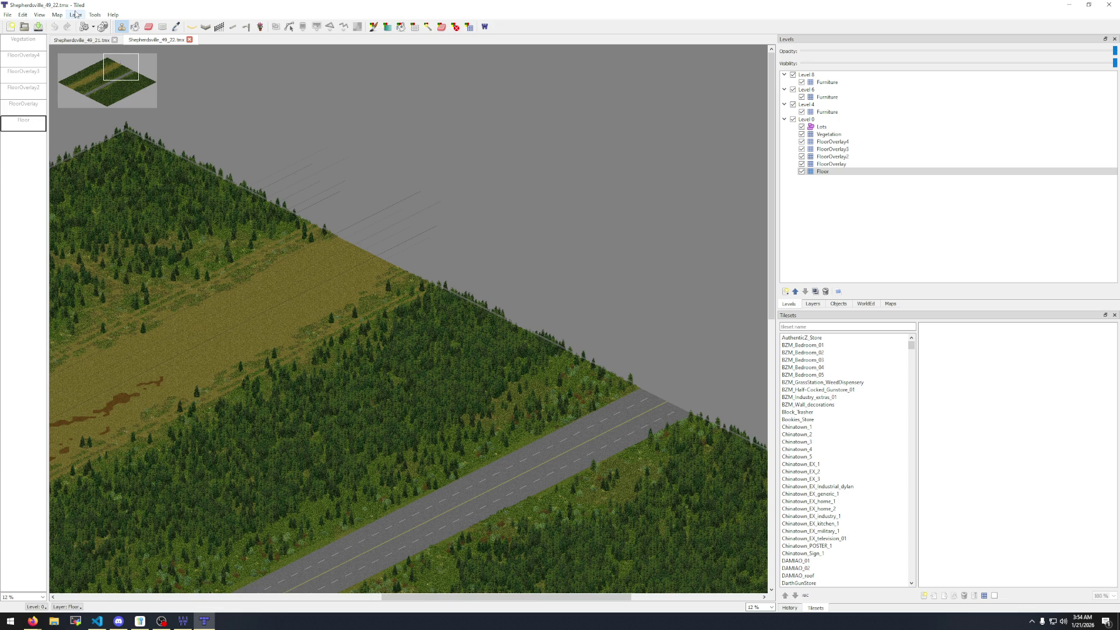
pyautogui.click(24, 26)
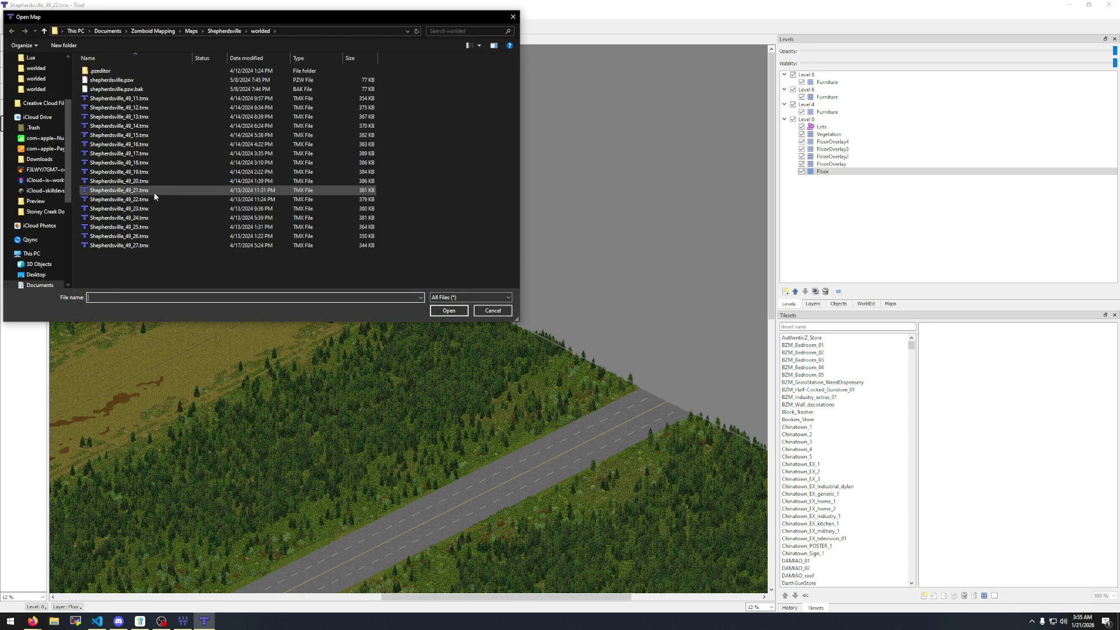
# Load Shepherdsville_49_23.tmx as a third tab, centre its road, then reopen the file list.
pyautogui.doubleClick(155, 209)
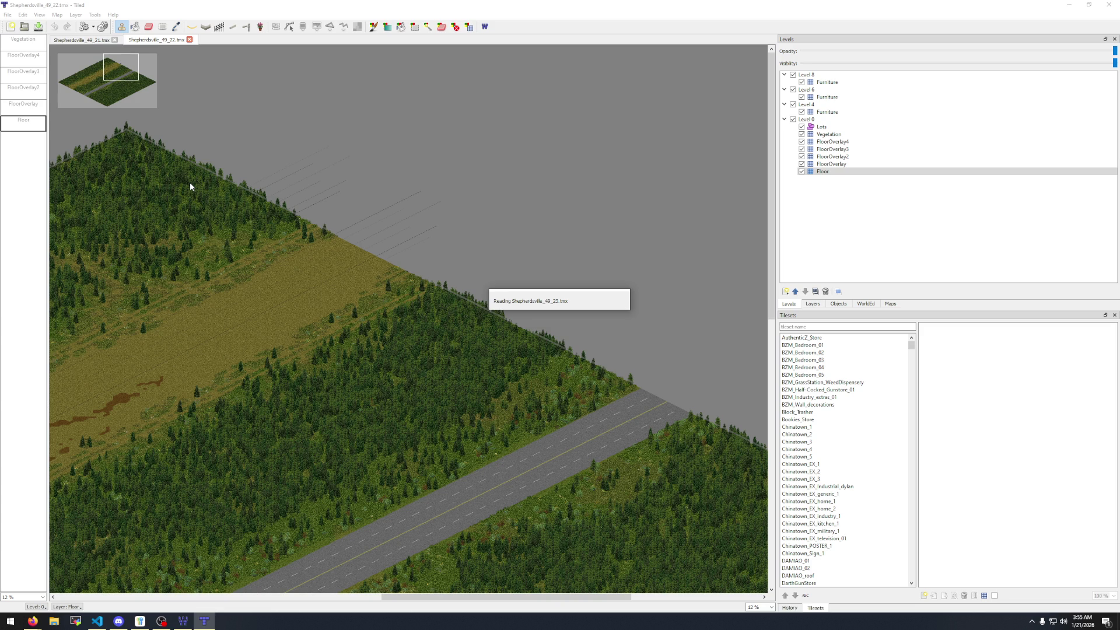
pyautogui.click(102, 70)
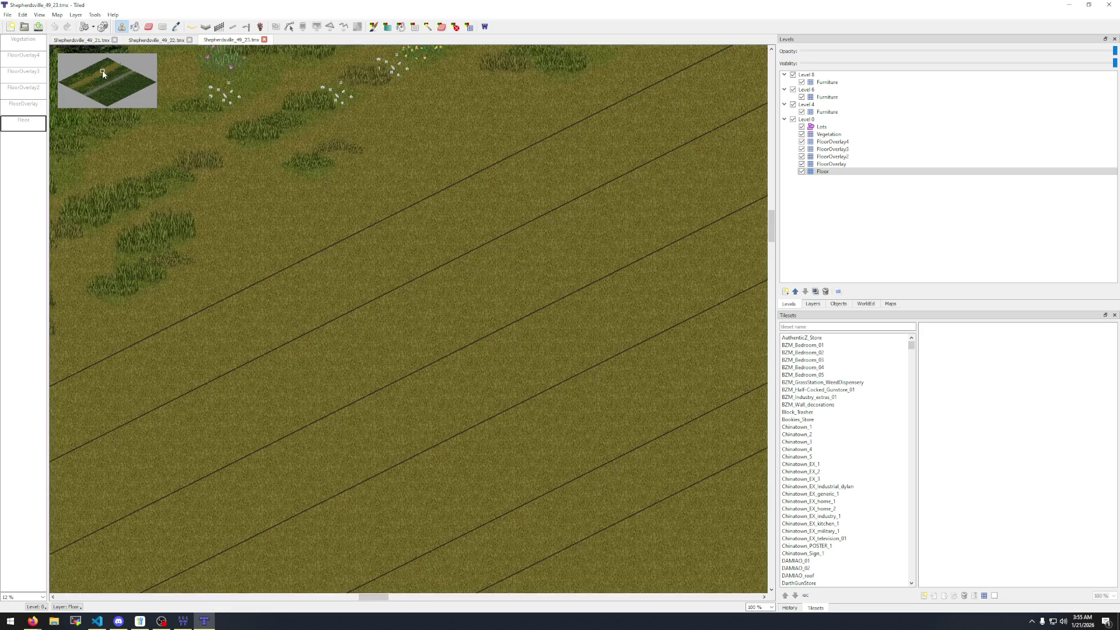
pyautogui.scroll(-4, 386, 295)
pyautogui.scroll(-3, 396, 303)
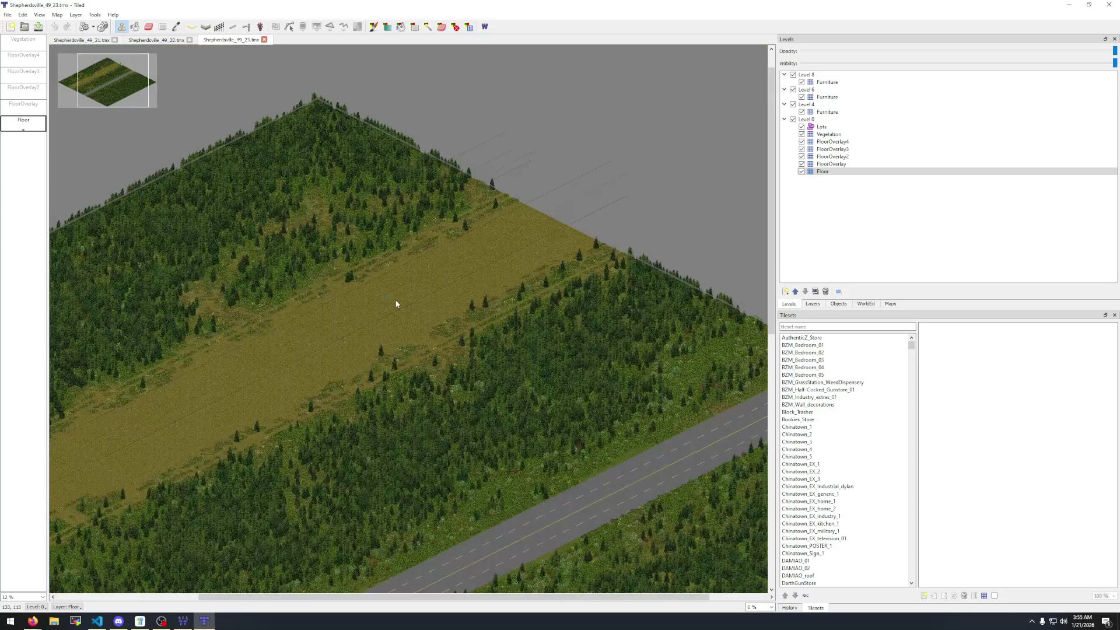
pyautogui.moveTo(371, 357)
pyautogui.mouseDown()
pyautogui.moveTo(535, 265)
pyautogui.moveTo(722, 211)
pyautogui.mouseUp()
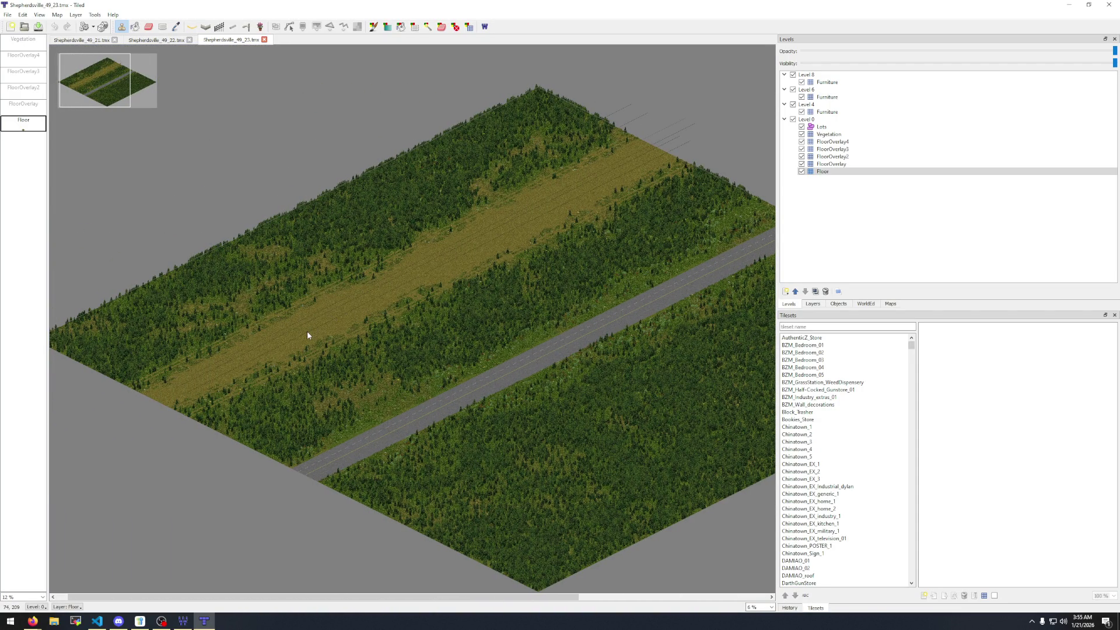
pyautogui.scroll(2, 307, 332)
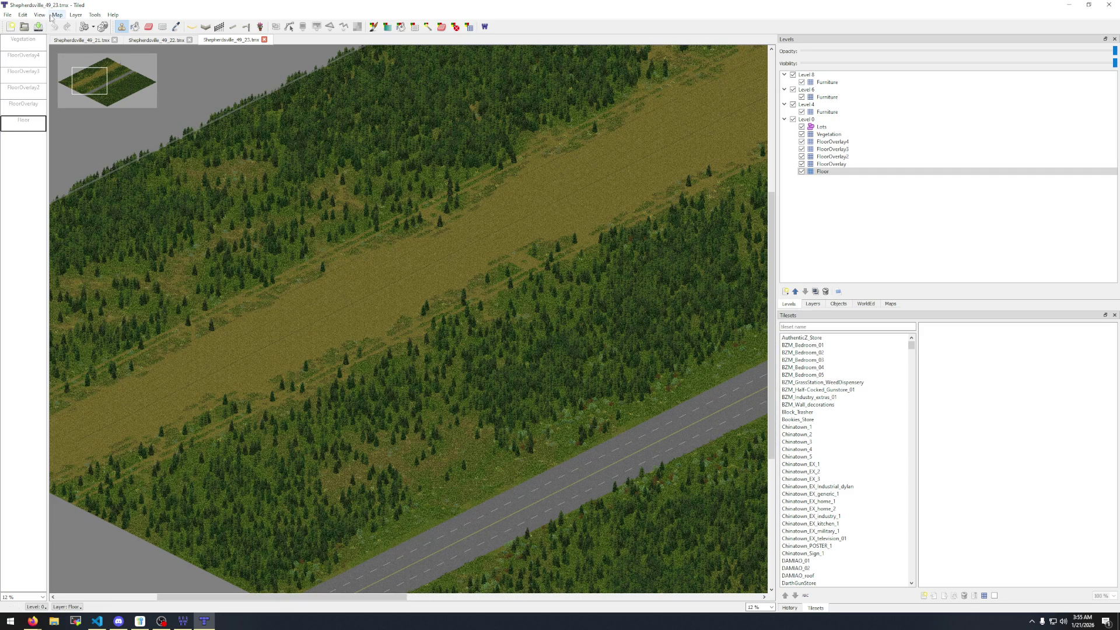
pyautogui.click(24, 26)
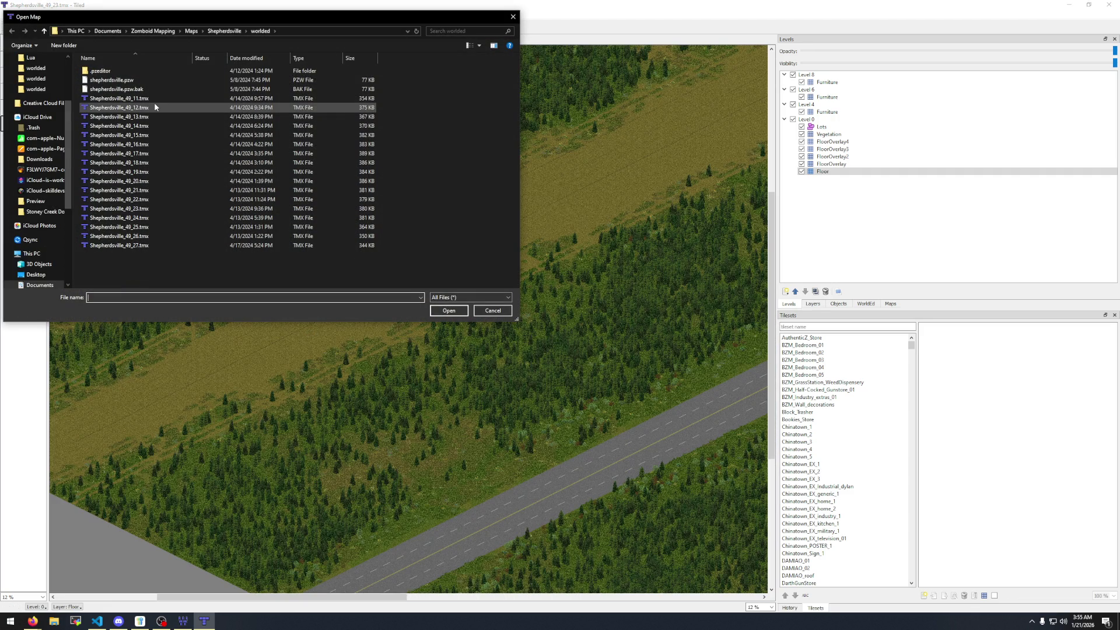
# Switch to WorldEd and pan along the Shepherdsville road cells 49_20 to 49_27.
pyautogui.click(183, 620)
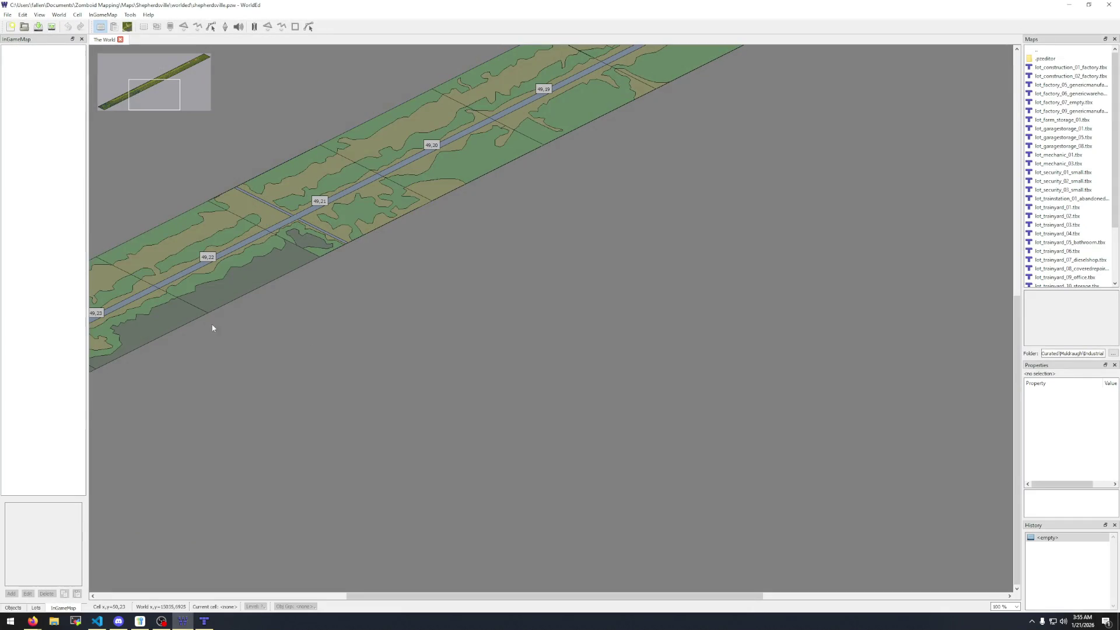
pyautogui.hscroll(-3, 332, 596)
pyautogui.moveTo(332, 598); pyautogui.dragTo(134, 587)
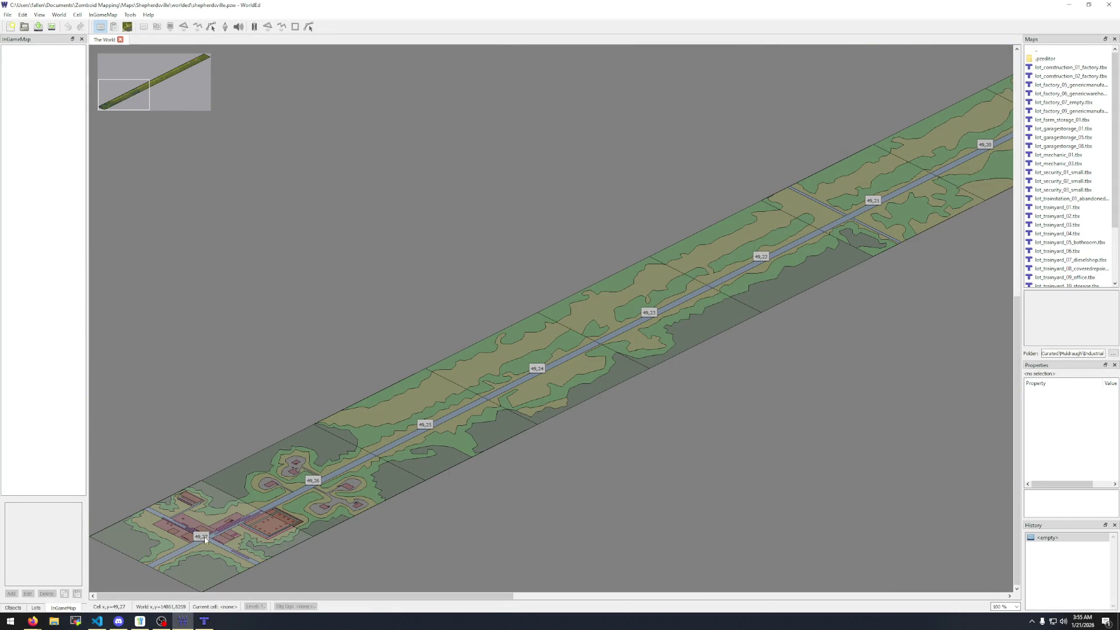
# Load Shepherdsville_49_27.tmx as a fourth tab, pan over its crossroads and lots, then return to WorldEd.
pyautogui.click(198, 622)
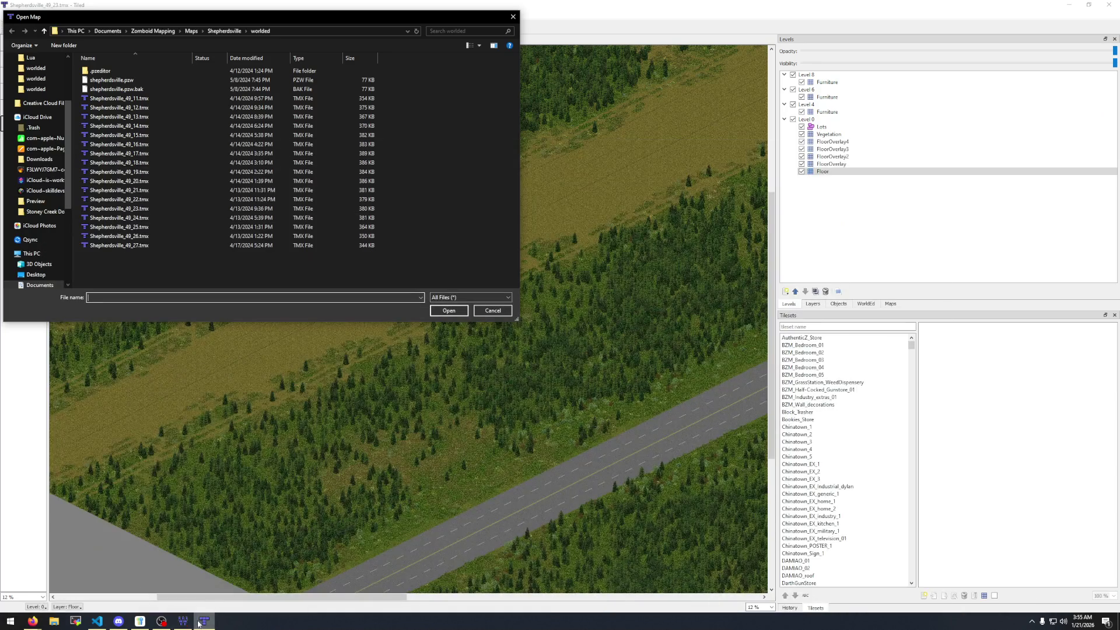
pyautogui.doubleClick(155, 246)
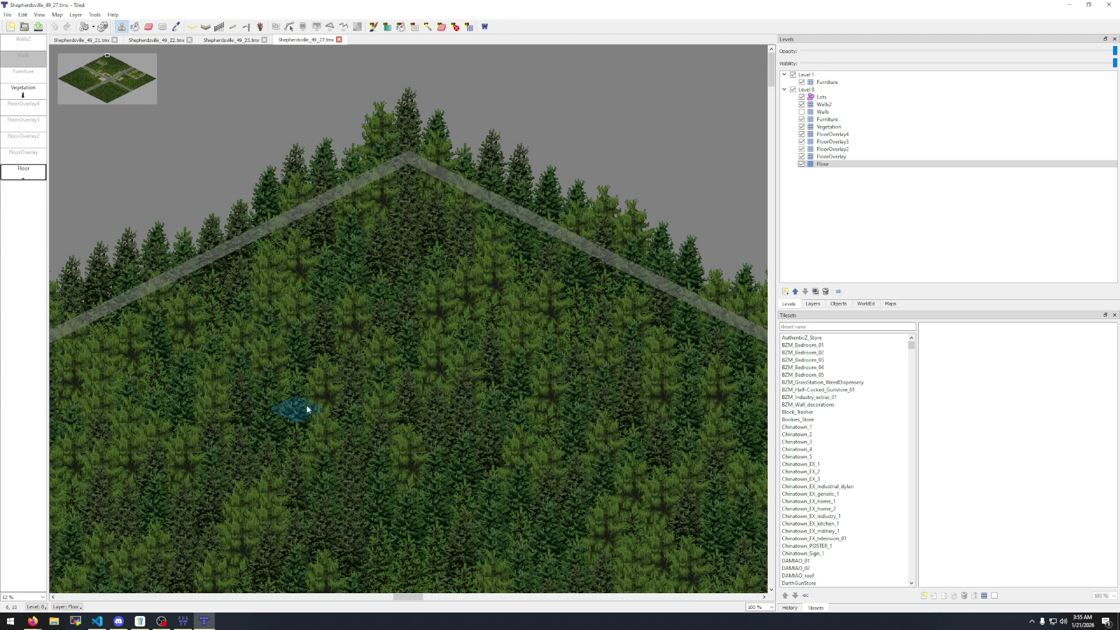
pyautogui.moveTo(108, 78); pyautogui.dragTo(111, 77)
pyautogui.scroll(-1, 471, 275)
pyautogui.scroll(-5, 471, 274)
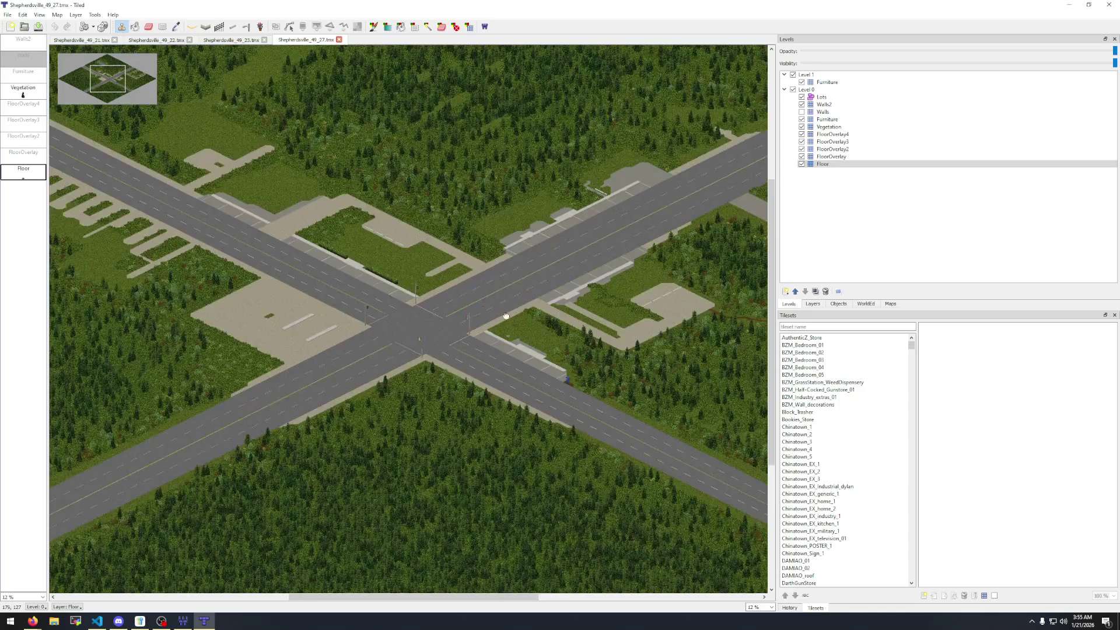
pyautogui.moveTo(467, 350)
pyautogui.mouseDown()
pyautogui.moveTo(252, 281)
pyautogui.moveTo(142, 326)
pyautogui.mouseUp()
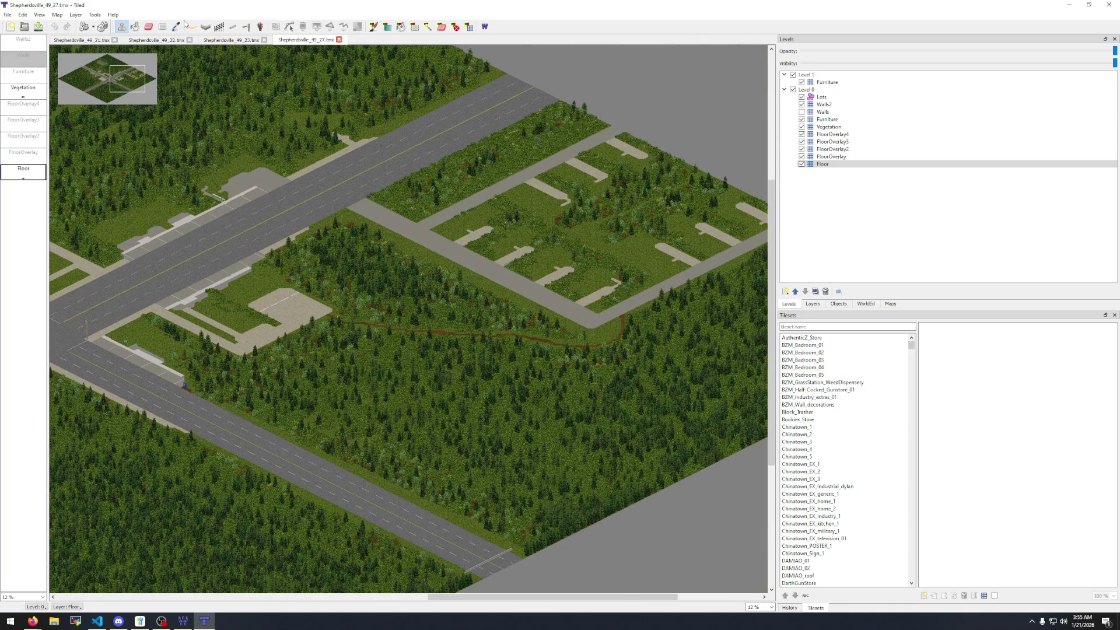
pyautogui.click(182, 621)
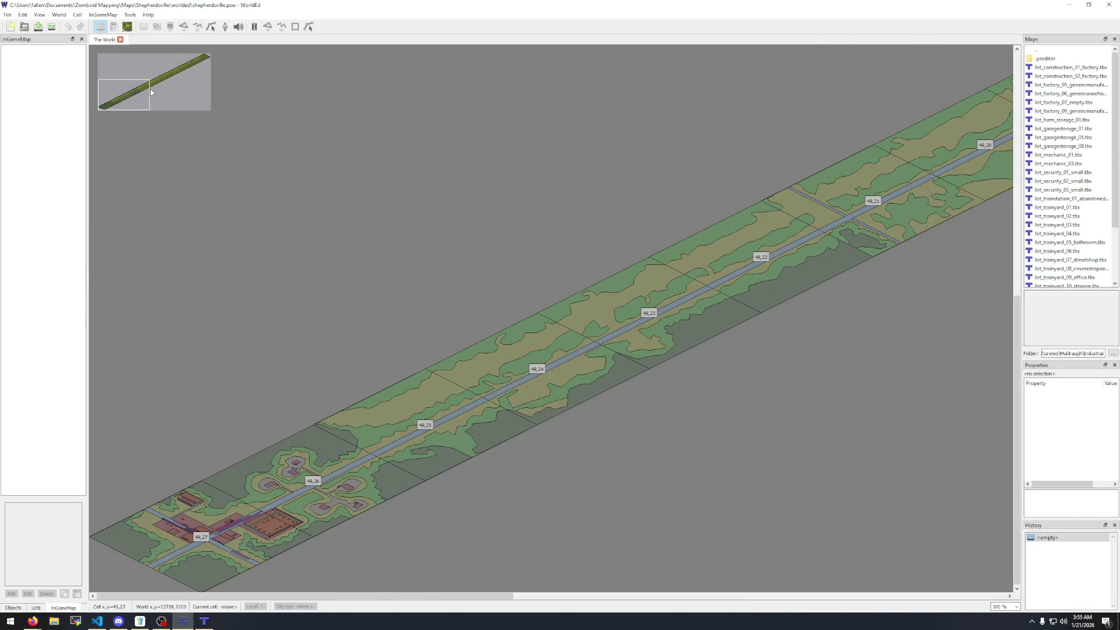
pyautogui.moveTo(149, 89)
pyautogui.mouseDown()
pyautogui.moveTo(218, 64)
pyautogui.moveTo(106, 117)
pyautogui.mouseUp()
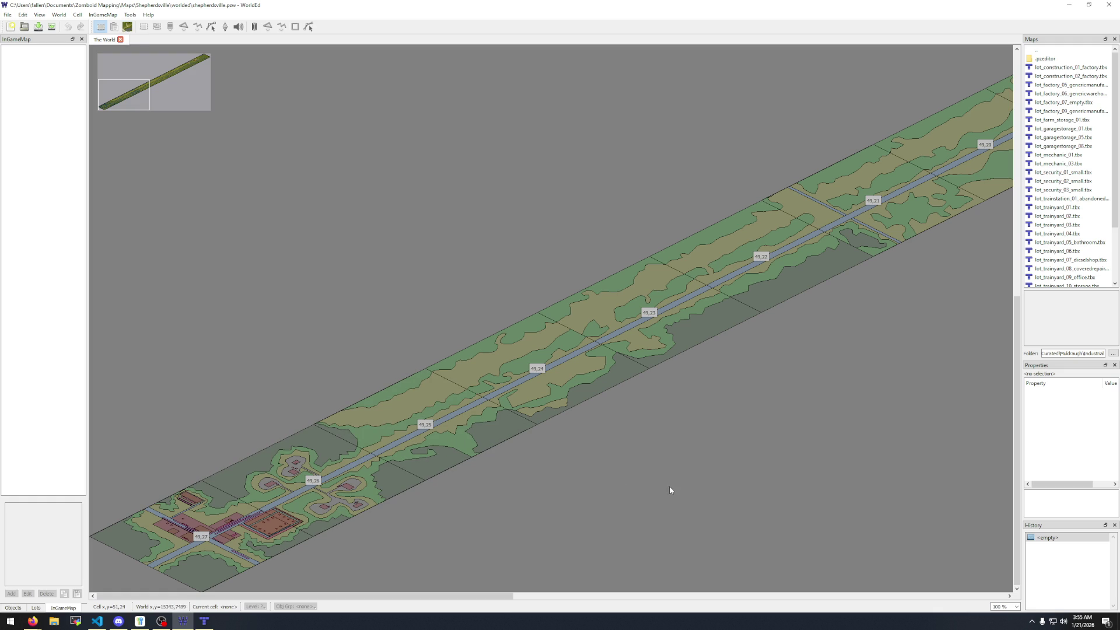
pyautogui.moveTo(683, 384)
pyautogui.mouseDown()
pyautogui.moveTo(540, 405)
pyautogui.moveTo(237, 518)
pyautogui.mouseUp()
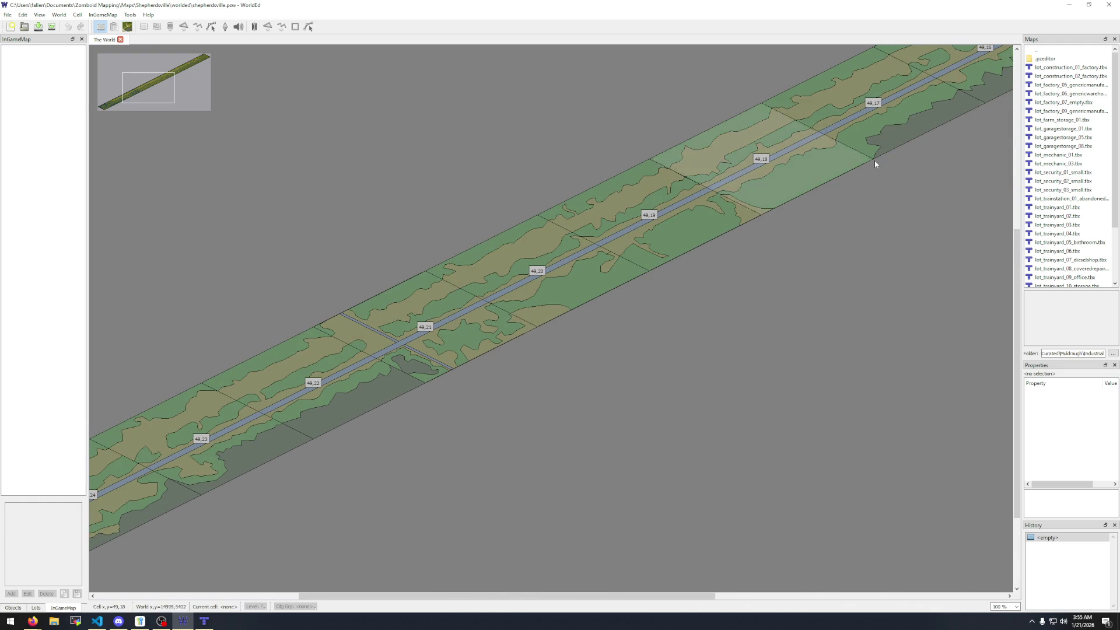
pyautogui.moveTo(891, 187)
pyautogui.mouseDown()
pyautogui.moveTo(512, 397)
pyautogui.moveTo(305, 454)
pyautogui.mouseUp()
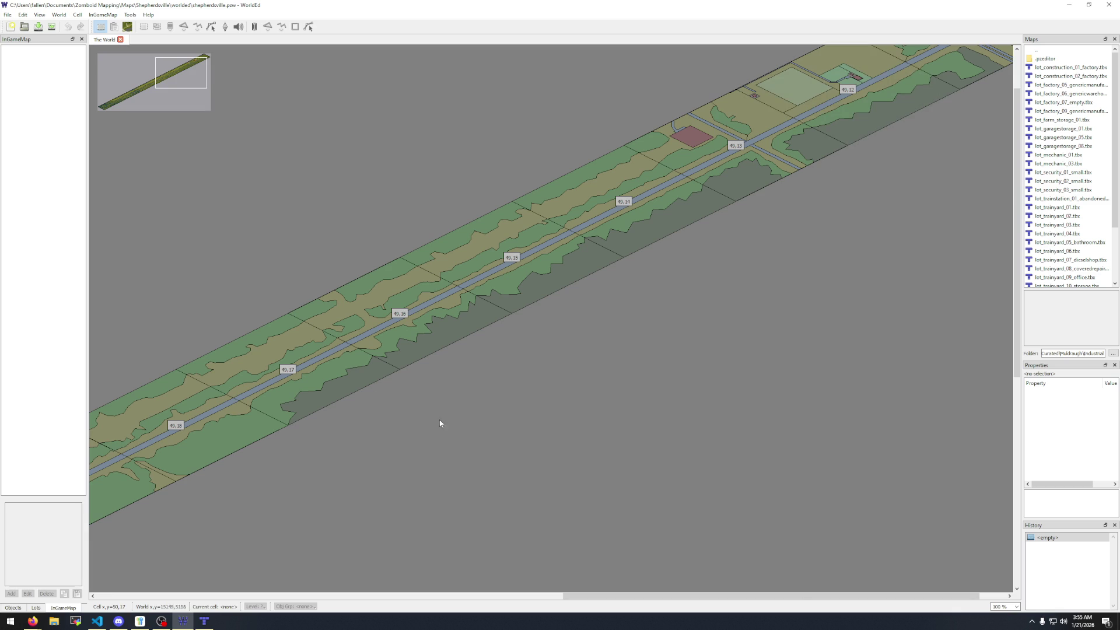
pyautogui.moveTo(440, 423); pyautogui.dragTo(892, 245)
pyautogui.moveTo(415, 480); pyautogui.dragTo(617, 369)
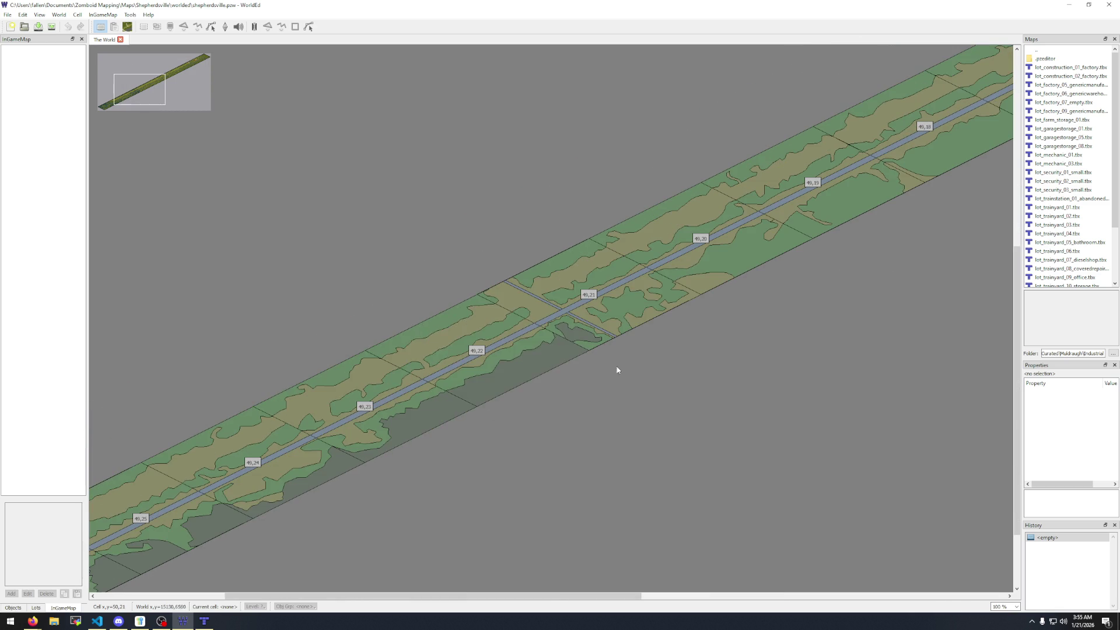
pyautogui.moveTo(426, 415); pyautogui.dragTo(637, 321)
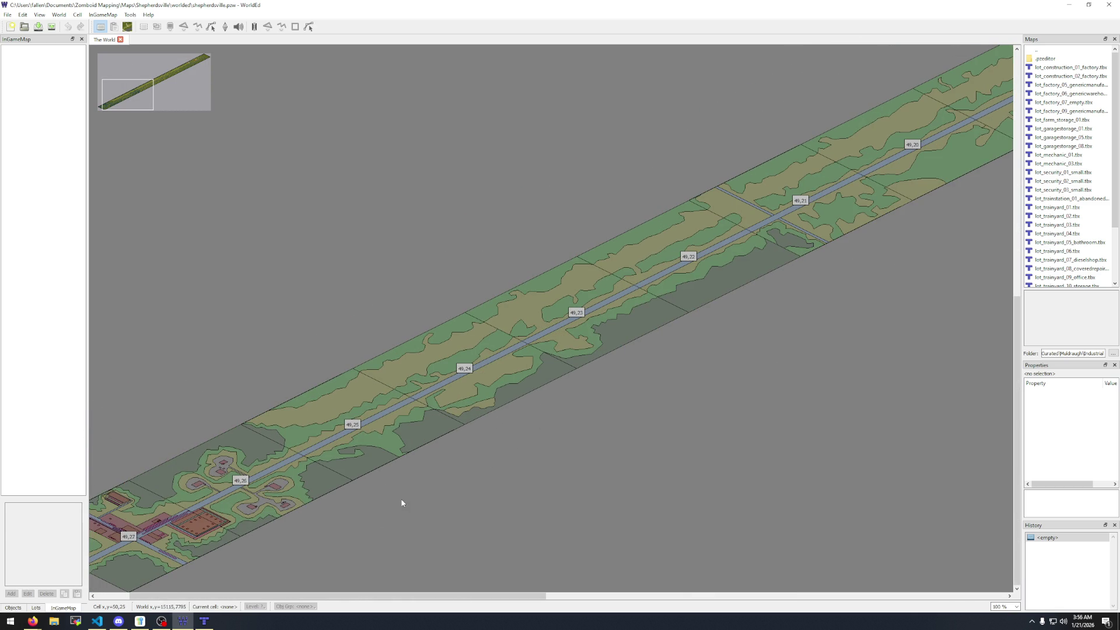
pyautogui.hscroll(-2, 619, 419)
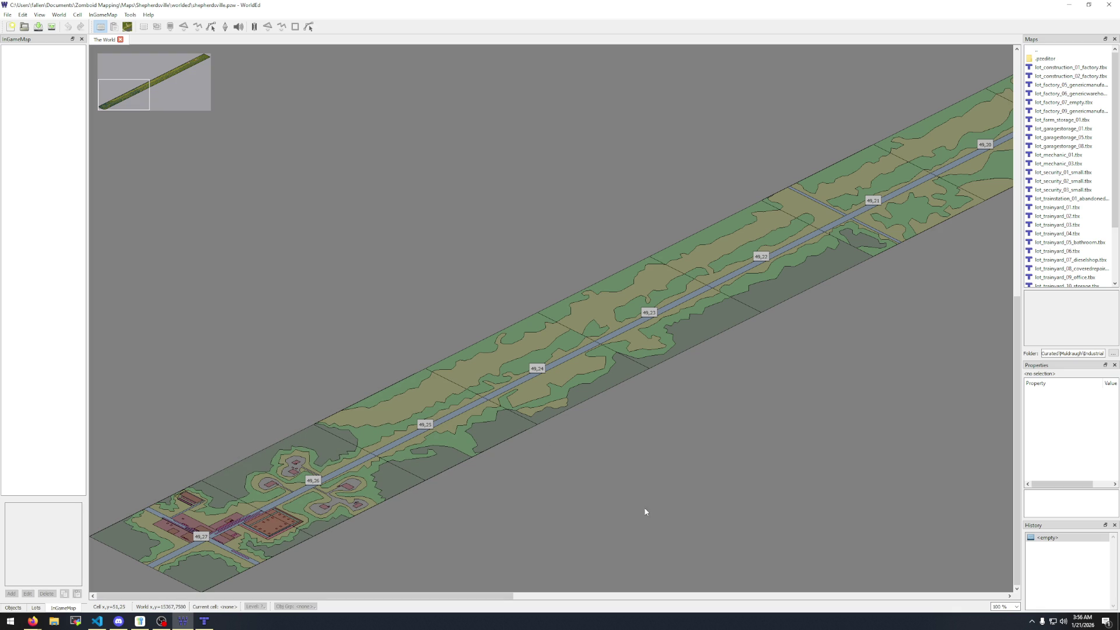
# Open cell 49,27, pan past its forest, Market, Police and crossroads, then close its tab.
pyautogui.doubleClick(272, 538)
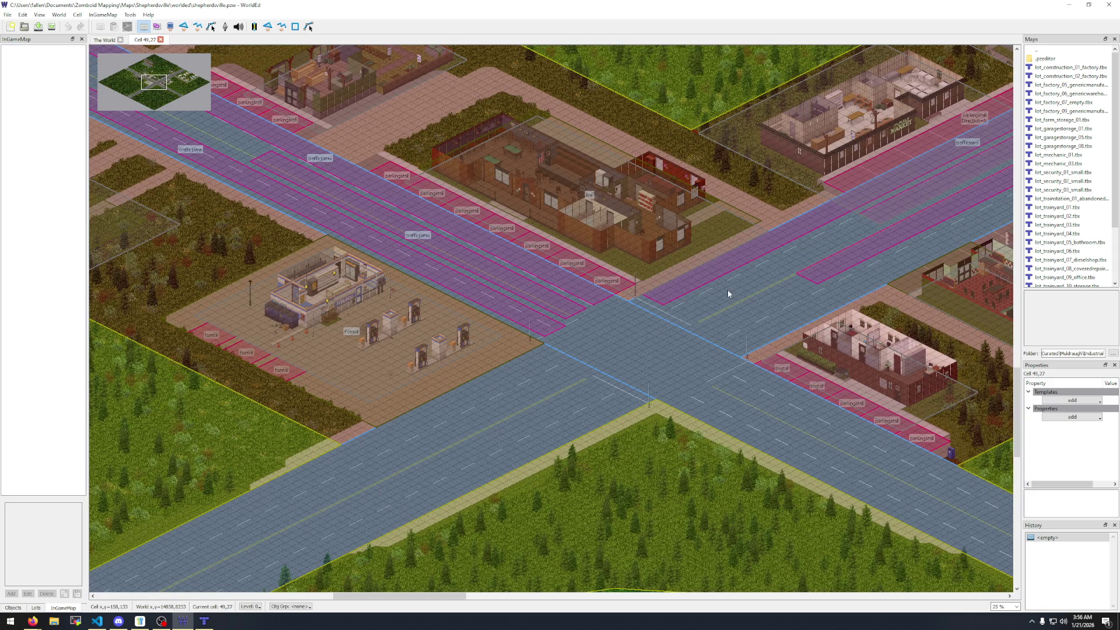
pyautogui.moveTo(727, 289)
pyautogui.mouseDown()
pyautogui.moveTo(282, 477)
pyautogui.moveTo(350, 607)
pyautogui.moveTo(995, 537)
pyautogui.moveTo(861, 177)
pyautogui.moveTo(818, 338)
pyautogui.moveTo(655, 170)
pyautogui.moveTo(570, 418)
pyautogui.moveTo(795, 204)
pyautogui.moveTo(911, 245)
pyautogui.moveTo(520, 505)
pyautogui.moveTo(280, 158)
pyautogui.moveTo(539, 194)
pyautogui.moveTo(698, 192)
pyautogui.moveTo(630, 210)
pyautogui.moveTo(702, 215)
pyautogui.moveTo(349, 435)
pyautogui.moveTo(402, 477)
pyautogui.moveTo(500, 425)
pyautogui.moveTo(353, 509)
pyautogui.mouseUp()
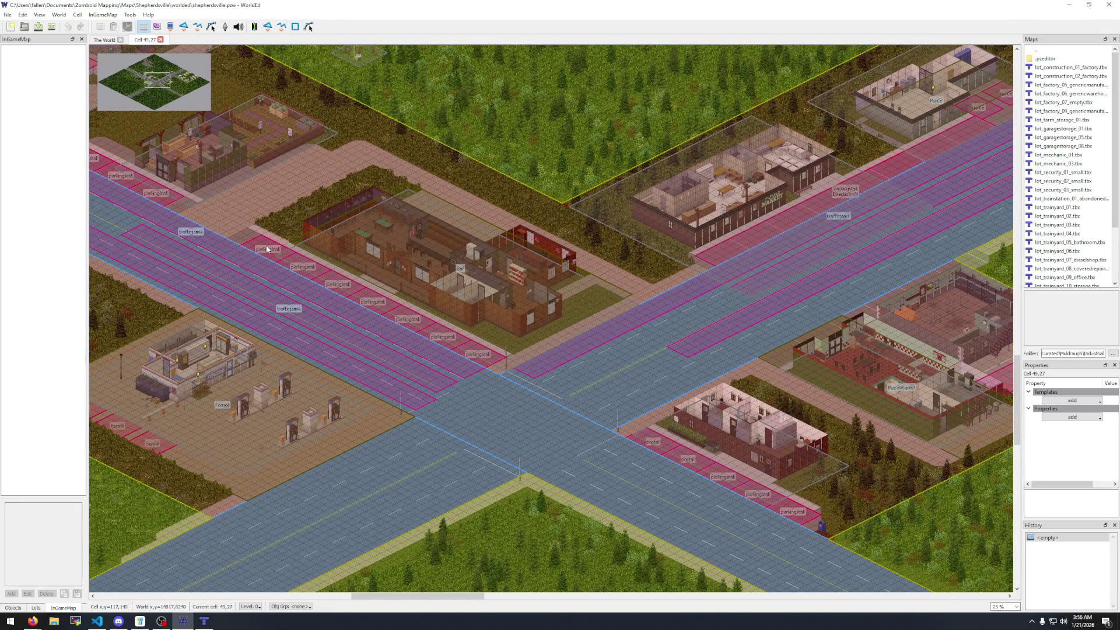
pyautogui.moveTo(744, 320)
pyautogui.mouseDown()
pyautogui.moveTo(282, 490)
pyautogui.moveTo(368, 442)
pyautogui.mouseUp()
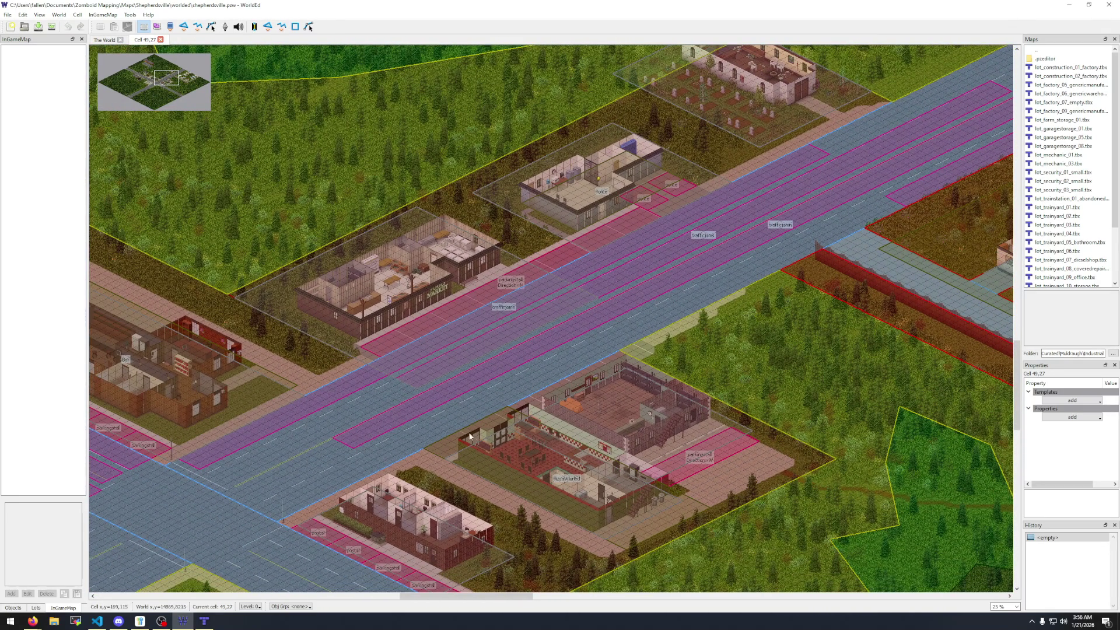
pyautogui.scroll(-1, 471, 444)
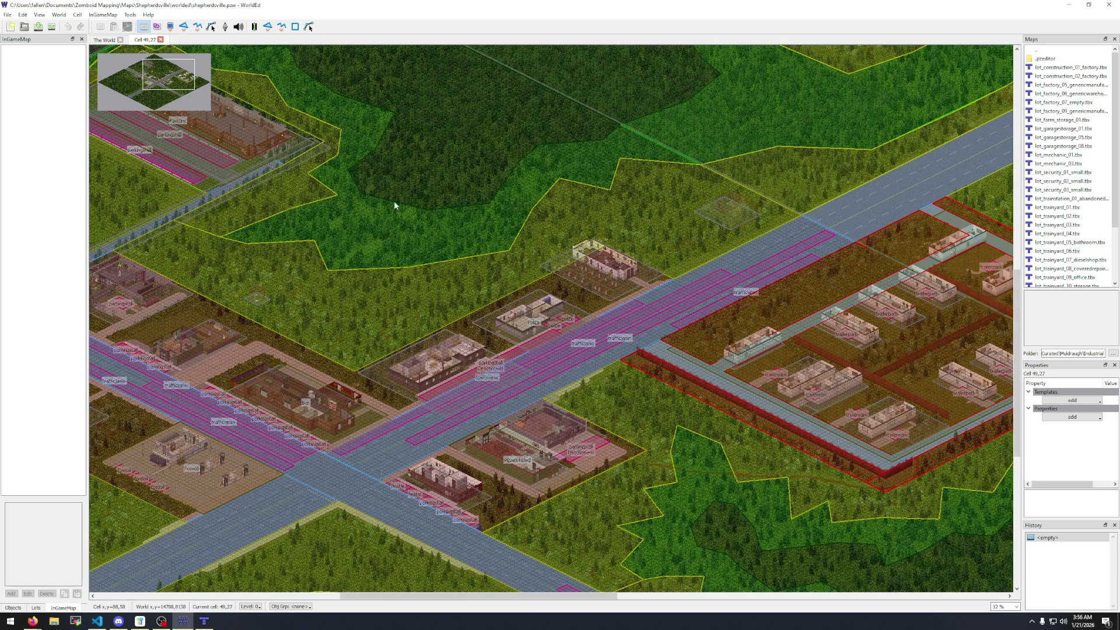
pyautogui.moveTo(394, 200)
pyautogui.mouseDown()
pyautogui.moveTo(396, 364)
pyautogui.moveTo(320, 405)
pyautogui.moveTo(178, 385)
pyautogui.moveTo(427, 295)
pyautogui.moveTo(882, 180)
pyautogui.moveTo(898, 166)
pyautogui.mouseUp()
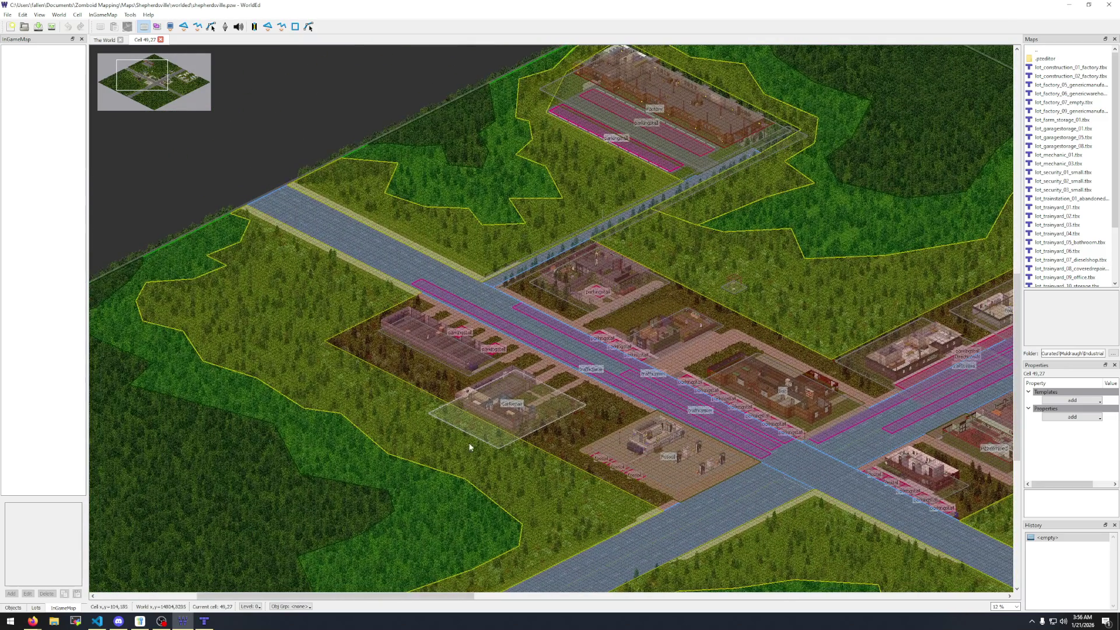
pyautogui.moveTo(790, 421)
pyautogui.mouseDown()
pyautogui.moveTo(513, 408)
pyautogui.moveTo(501, 420)
pyautogui.moveTo(547, 281)
pyautogui.mouseUp()
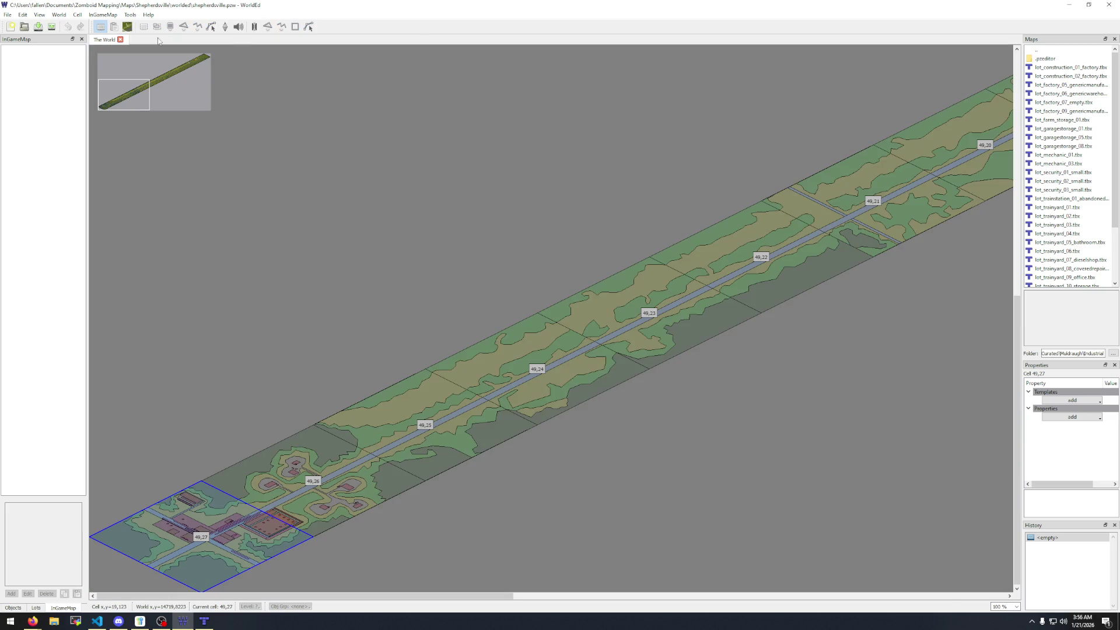
pyautogui.click(161, 39)
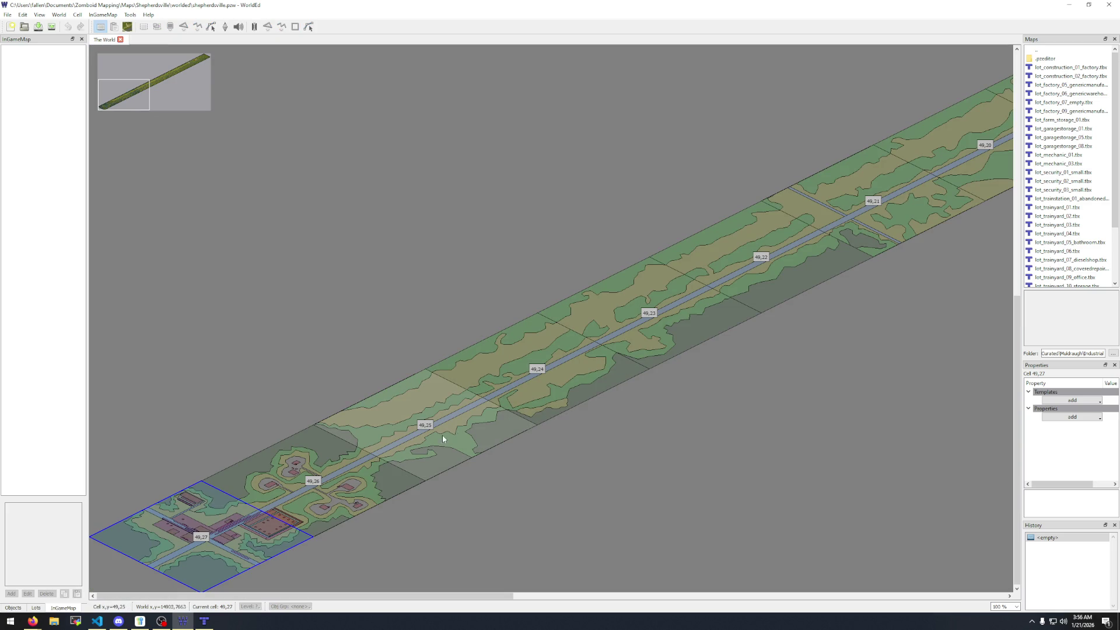
# Open cell 49,21 and select the Pylon02.tbx lot in the Lots list.
pyautogui.doubleClick(853, 197)
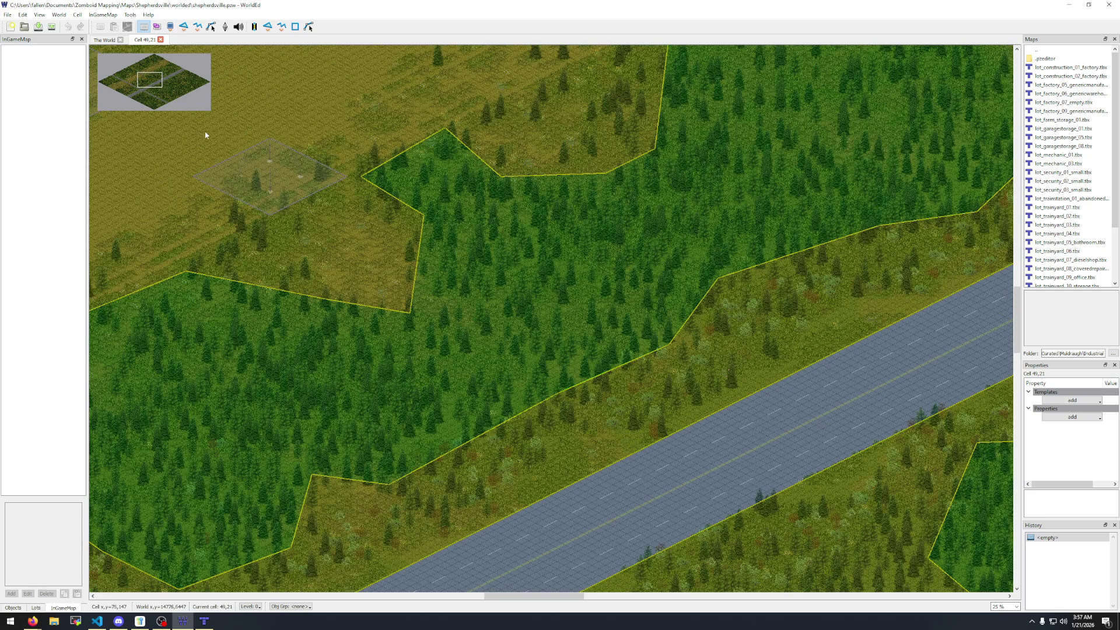
pyautogui.moveTo(205, 135)
pyautogui.mouseDown()
pyautogui.moveTo(310, 245)
pyautogui.moveTo(462, 319)
pyautogui.mouseUp()
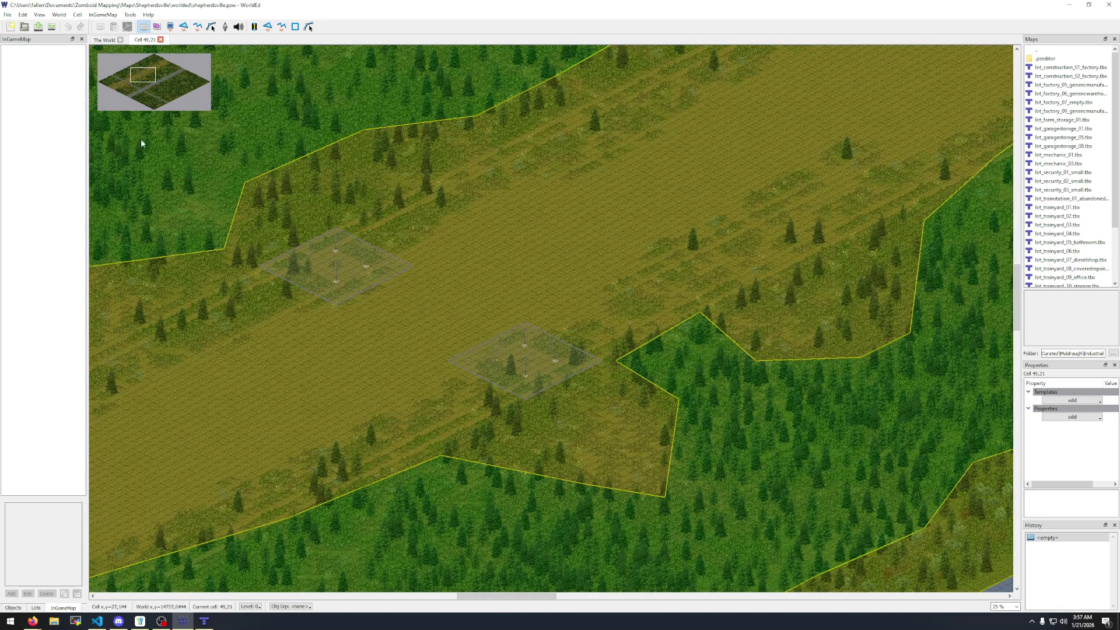
pyautogui.click(31, 608)
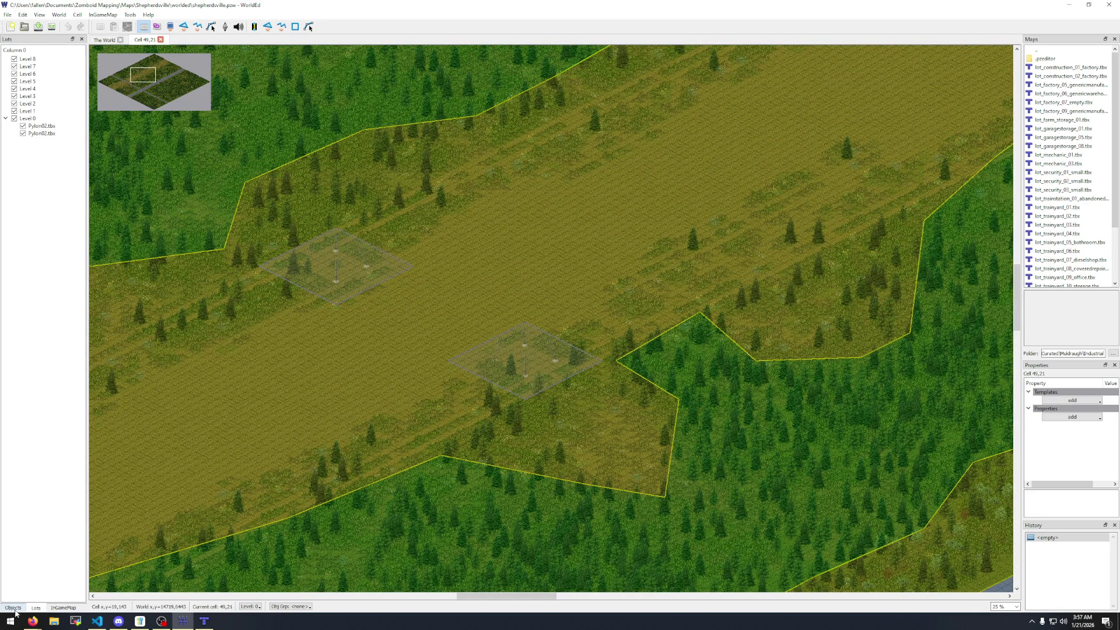
pyautogui.click(42, 127)
# Turn off View > Highlight Current Level so all levels display.
pyautogui.click(40, 15)
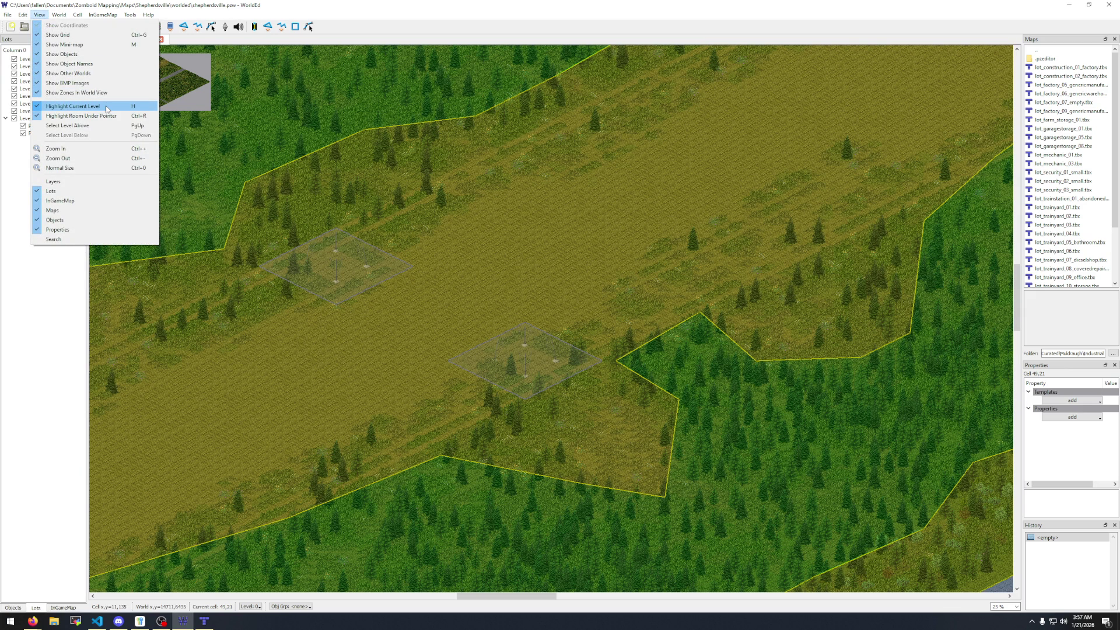
pyautogui.click(106, 108)
pyautogui.scroll(-3, 544, 363)
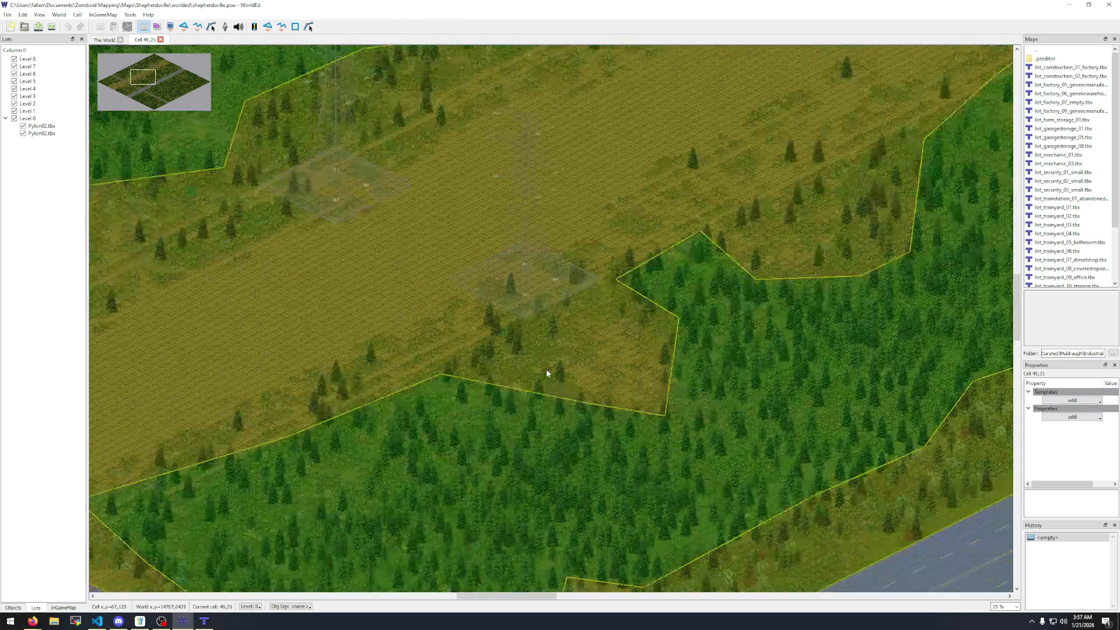
pyautogui.scroll(1, 530, 132)
pyautogui.scroll(1, 528, 125)
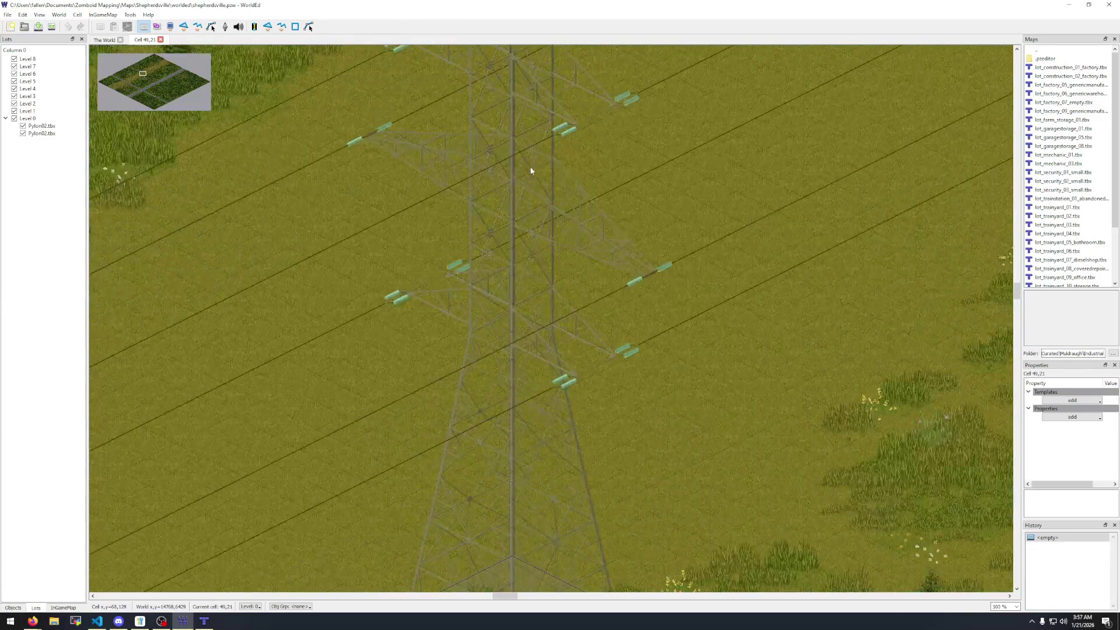
pyautogui.scroll(-1, 533, 168)
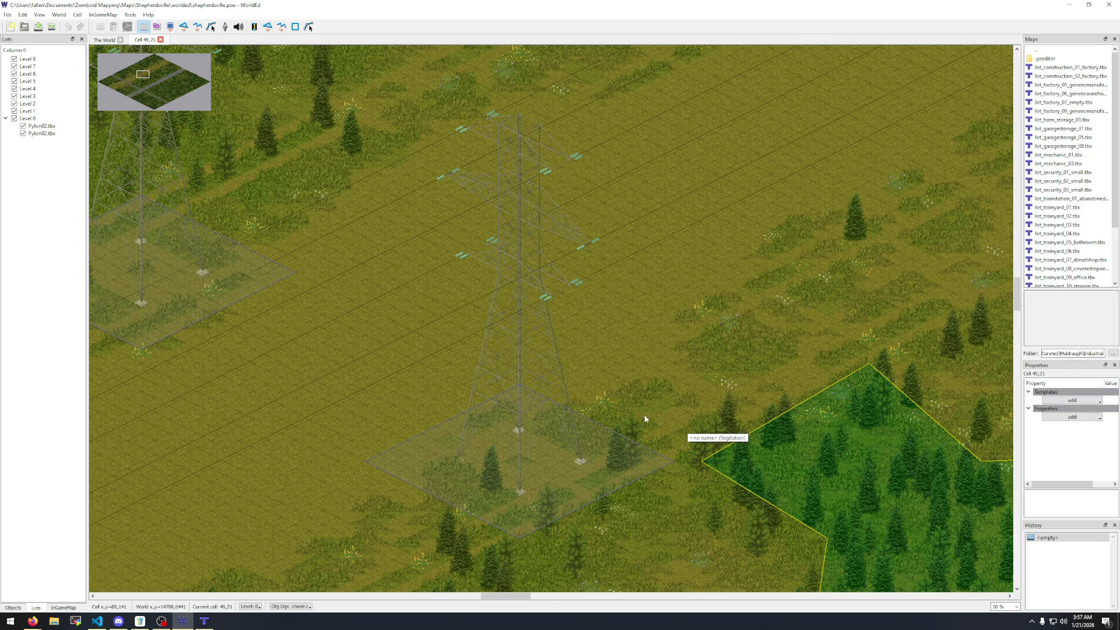
pyautogui.scroll(-2, 644, 416)
# Zoom in on the pylon and its footprint beside the road and forest edge.
pyautogui.moveTo(322, 395); pyautogui.dragTo(621, 234)
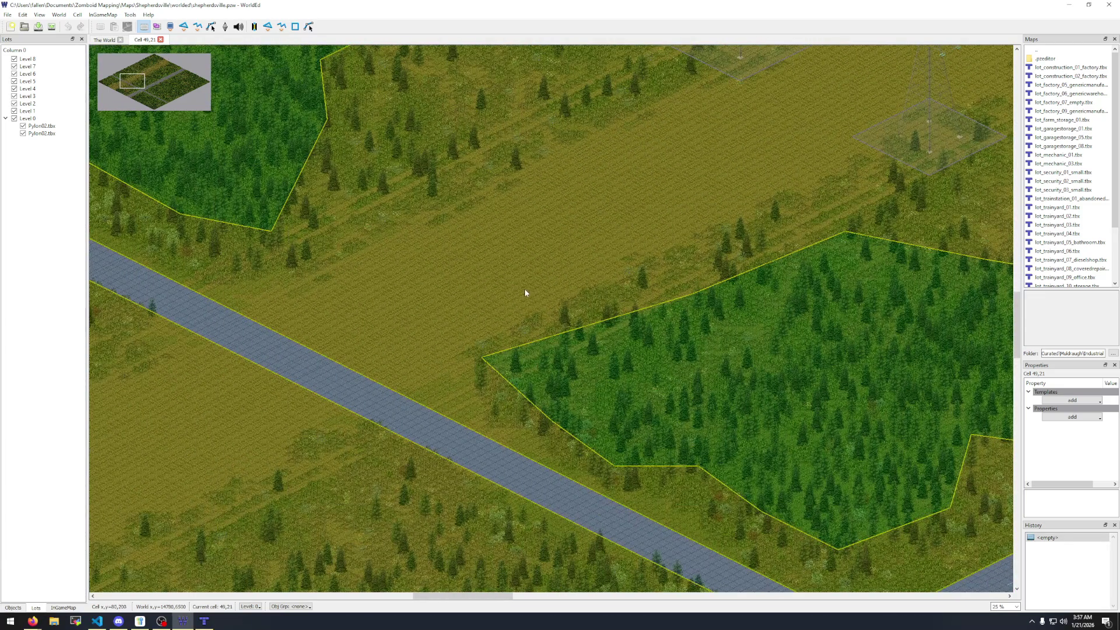
pyautogui.moveTo(525, 292); pyautogui.dragTo(778, 157)
pyautogui.scroll(1, 887, 113)
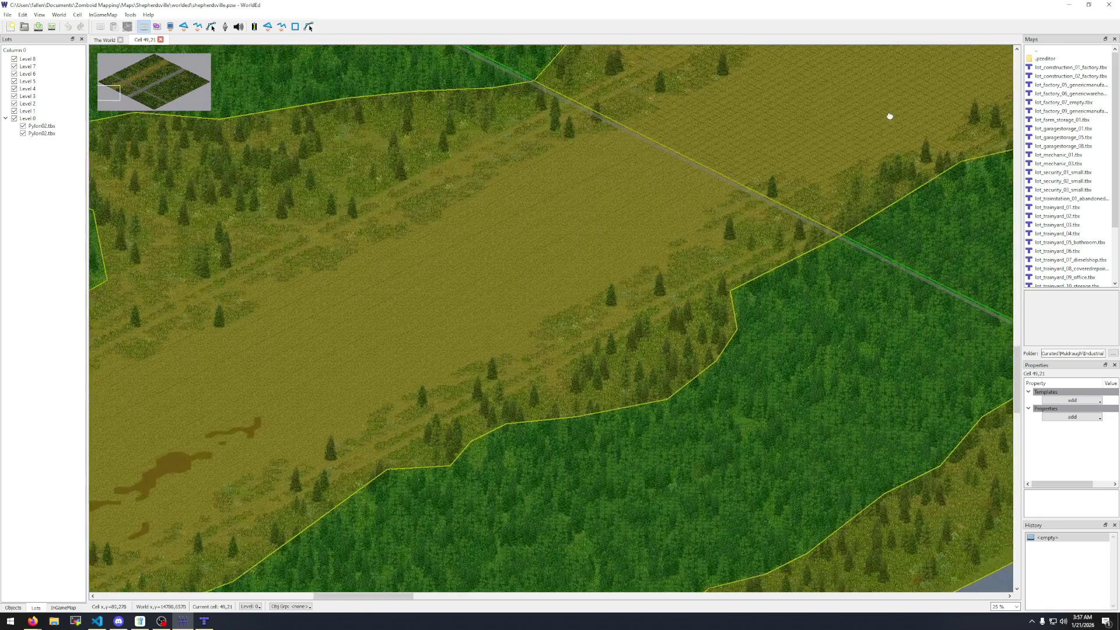
pyautogui.moveTo(887, 113)
pyautogui.mouseDown()
pyautogui.moveTo(750, 200)
pyautogui.moveTo(527, 282)
pyautogui.moveTo(458, 362)
pyautogui.mouseUp()
pyautogui.scroll(1, 457, 361)
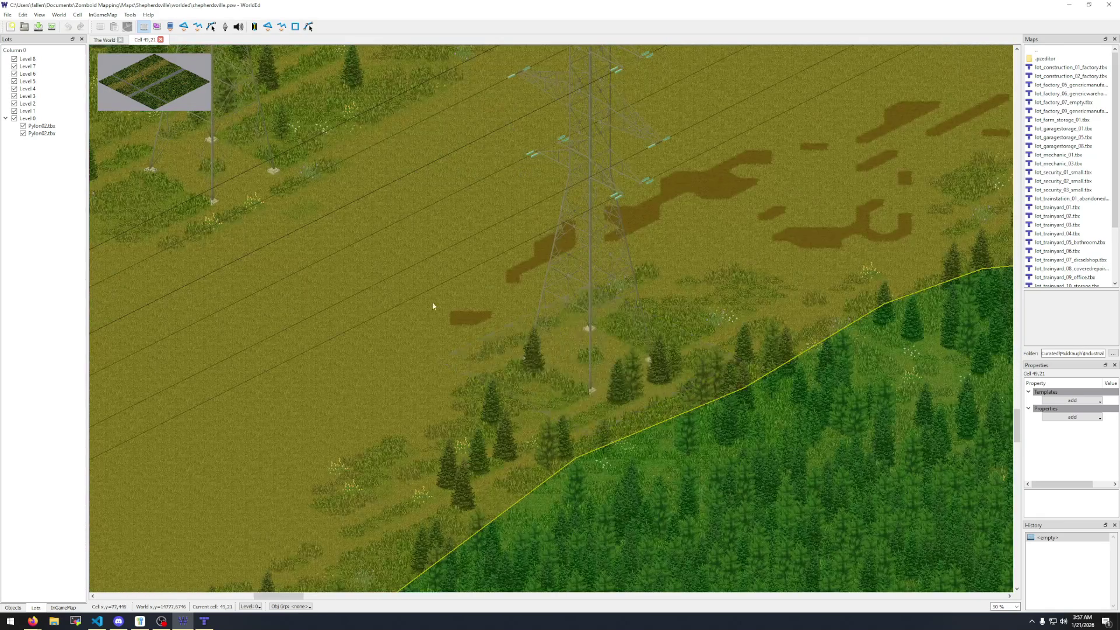
pyautogui.moveTo(432, 305); pyautogui.dragTo(349, 455)
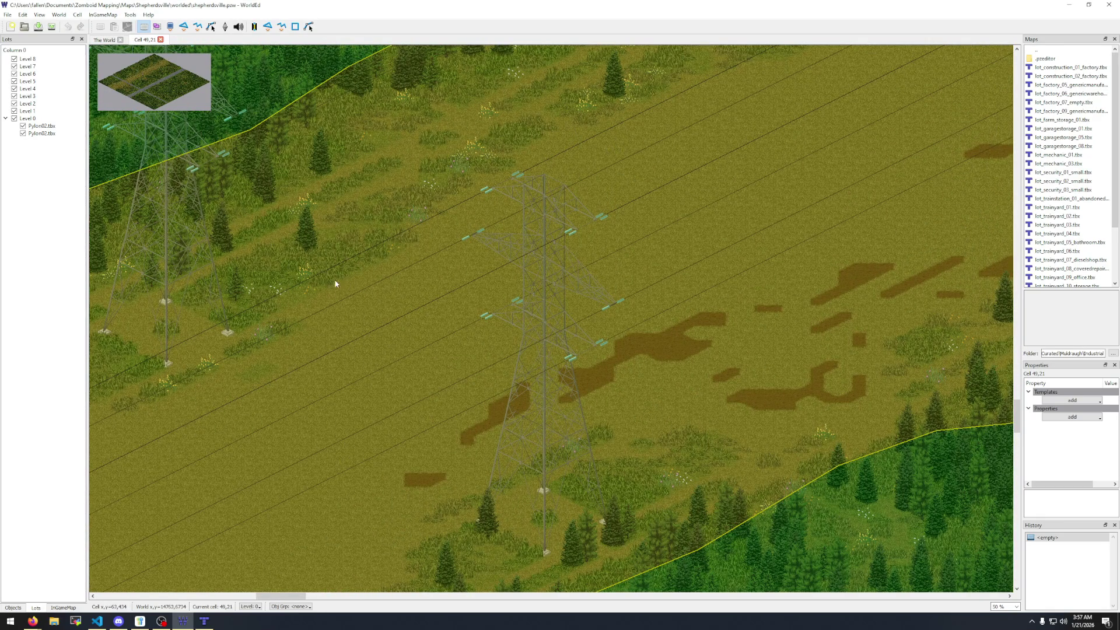
# Zoom out and follow the forest corridor to the road intersection.
pyautogui.scroll(-1, 336, 284)
pyautogui.scroll(-1, 712, 367)
pyautogui.scroll(-2, 812, 327)
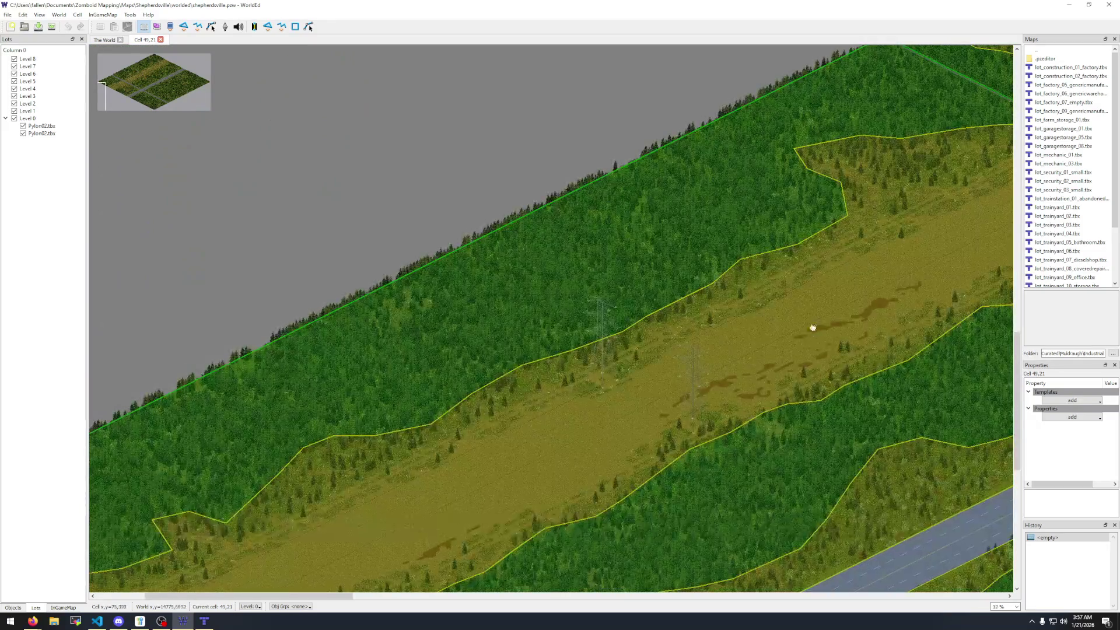
pyautogui.moveTo(812, 327)
pyautogui.mouseDown()
pyautogui.moveTo(180, 512)
pyautogui.moveTo(157, 570)
pyautogui.moveTo(450, 475)
pyautogui.moveTo(622, 310)
pyautogui.moveTo(180, 552)
pyautogui.mouseUp()
pyautogui.moveTo(442, 460)
pyautogui.mouseDown()
pyautogui.moveTo(885, 216)
pyautogui.moveTo(819, 213)
pyautogui.moveTo(735, 288)
pyautogui.moveTo(472, 352)
pyautogui.mouseUp()
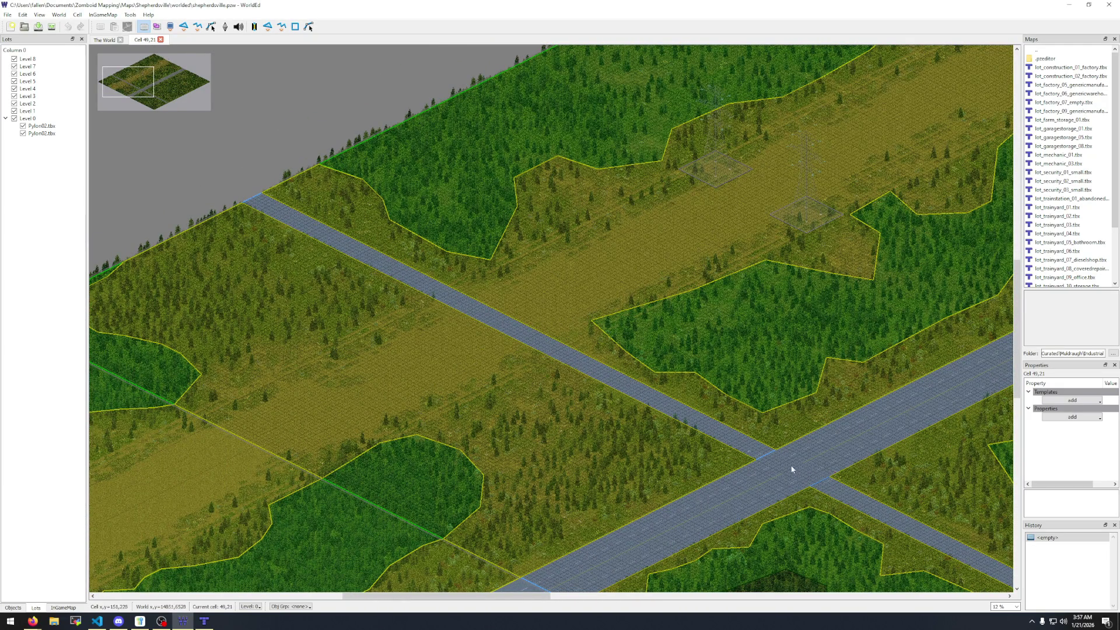
pyautogui.moveTo(832, 472); pyautogui.dragTo(476, 350)
pyautogui.scroll(-3, 692, 315)
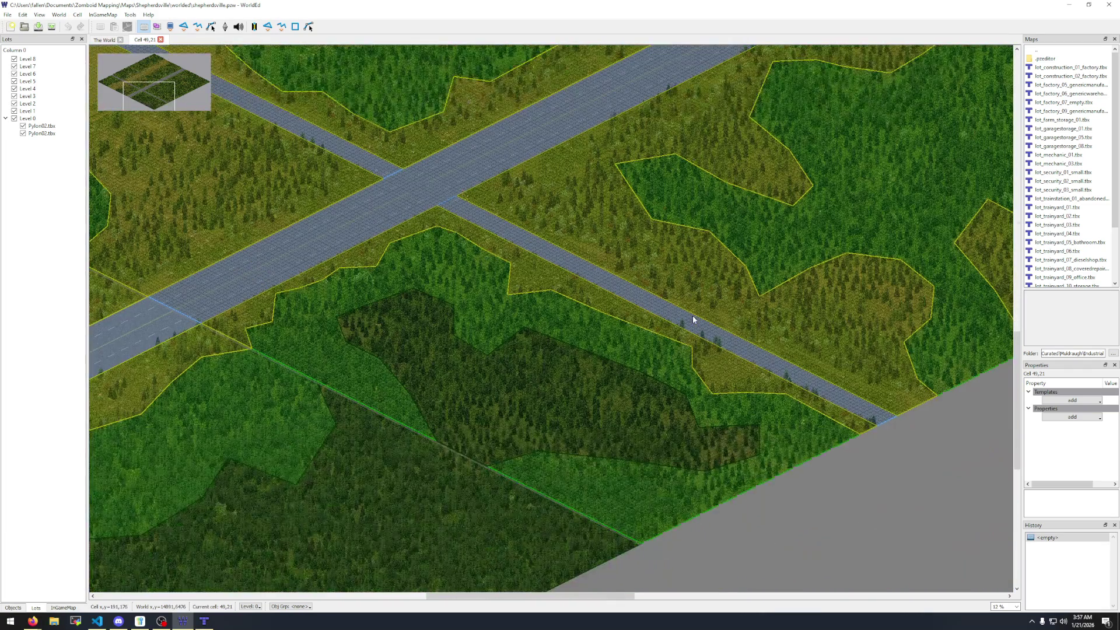
pyautogui.scroll(1, 439, 480)
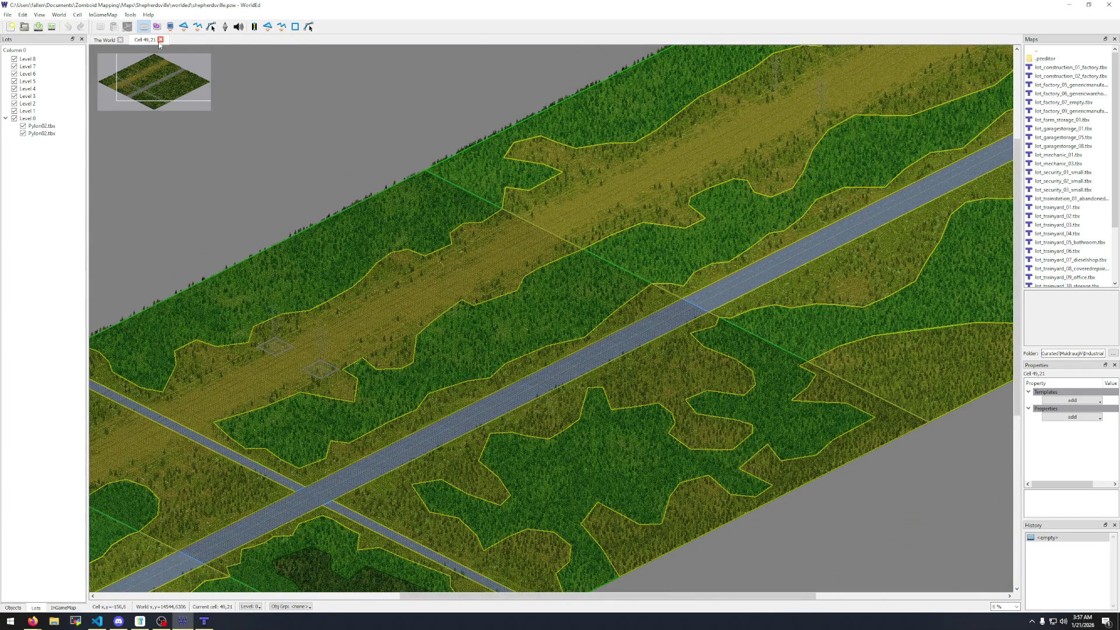
# Close cell 49,21 and open cell 49,12 from the world map.
pyautogui.click(160, 39)
pyautogui.moveTo(774, 127)
pyautogui.mouseDown()
pyautogui.moveTo(25, 394)
pyautogui.moveTo(512, 200)
pyautogui.mouseUp()
pyautogui.doubleClick(744, 150)
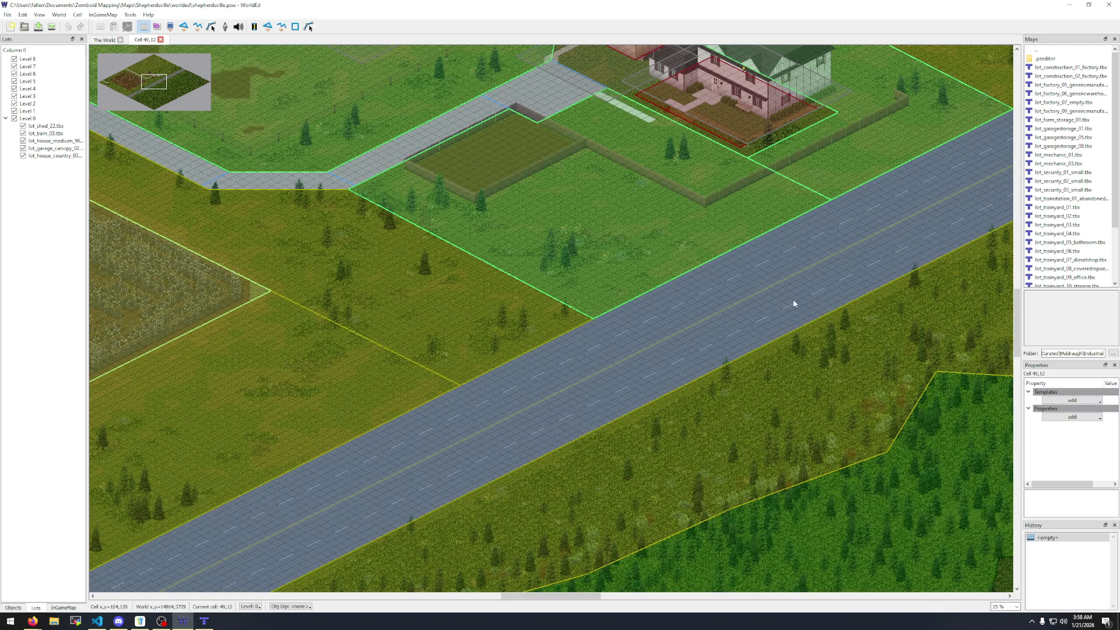
# Pan and zoom out over the farmhouse, barn lots, fields and substation crossroad.
pyautogui.moveTo(772, 291); pyautogui.dragTo(604, 431)
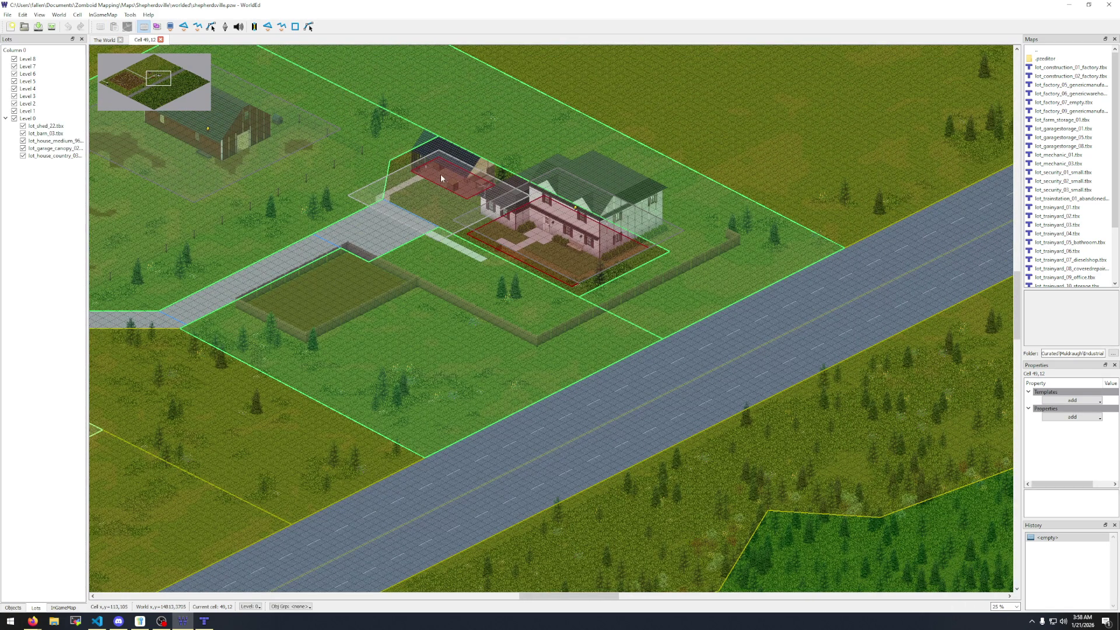
pyautogui.moveTo(562, 450)
pyautogui.mouseDown()
pyautogui.moveTo(837, 342)
pyautogui.moveTo(795, 517)
pyautogui.moveTo(369, 449)
pyautogui.mouseUp()
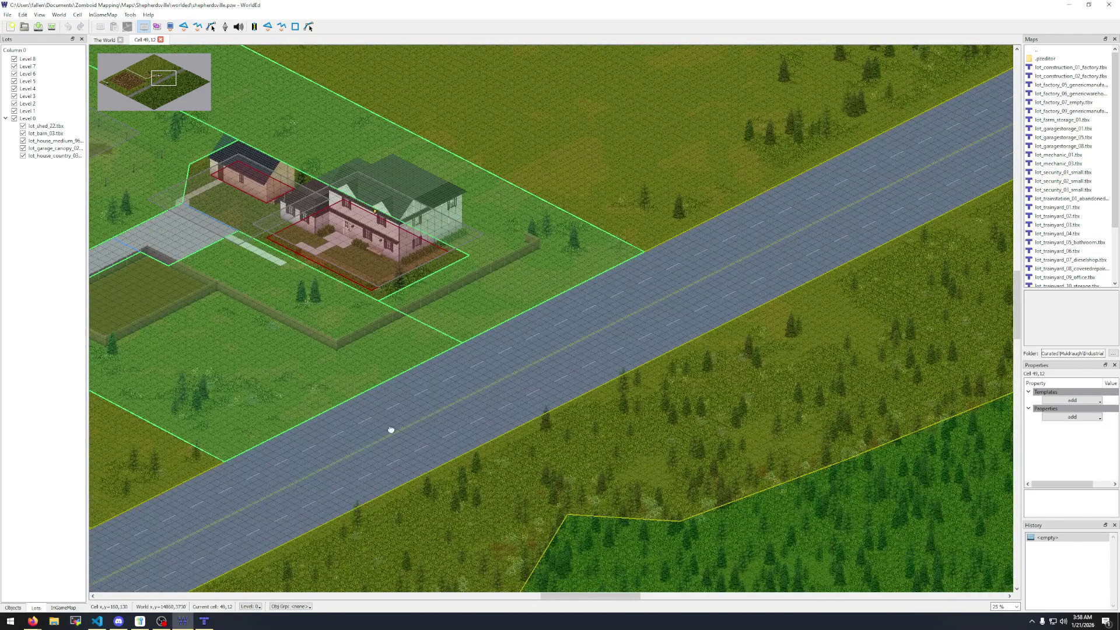
pyautogui.scroll(-2, 610, 390)
pyautogui.scroll(-2, 727, 410)
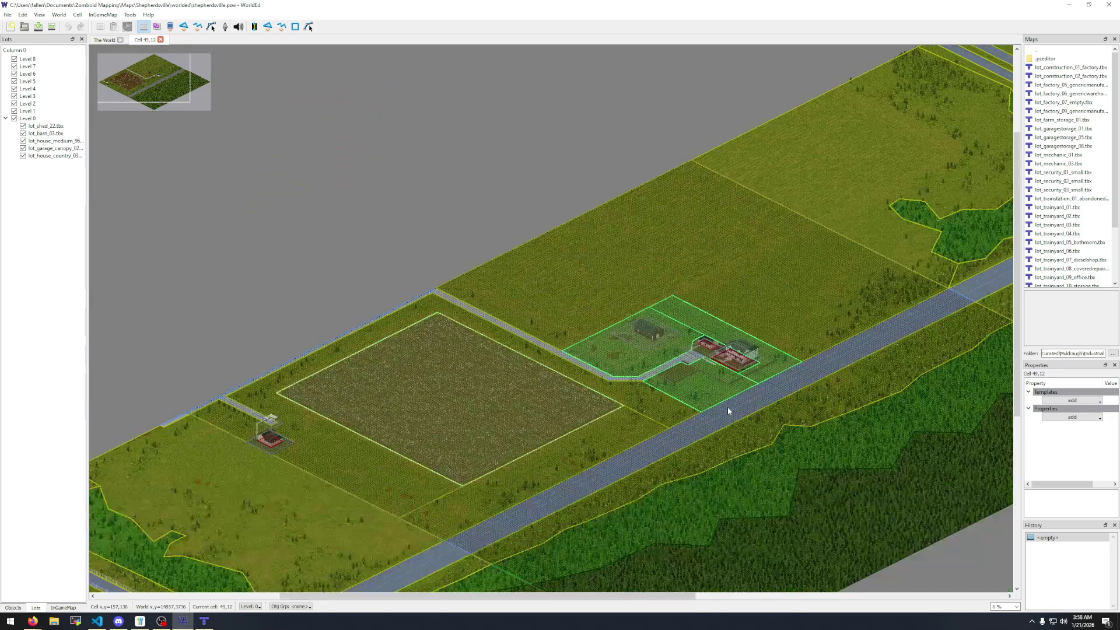
pyautogui.moveTo(713, 418)
pyautogui.mouseDown()
pyautogui.moveTo(350, 520)
pyautogui.moveTo(867, 277)
pyautogui.mouseUp()
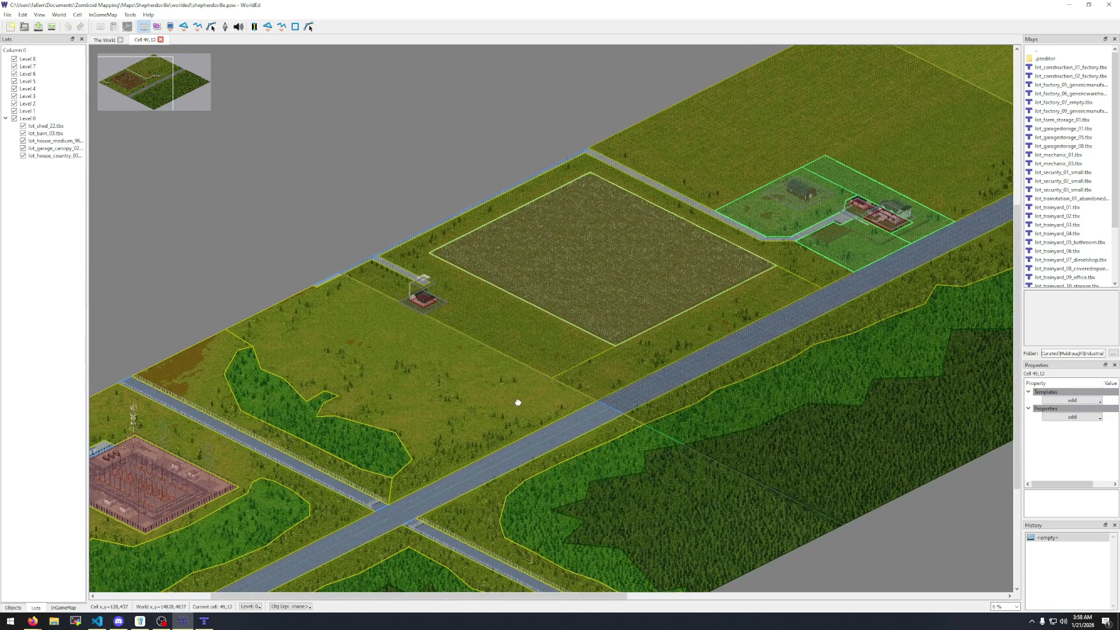
pyautogui.moveTo(515, 400); pyautogui.dragTo(648, 336)
pyautogui.scroll(4, 376, 320)
pyautogui.scroll(-1, 375, 321)
pyautogui.scroll(-1, 376, 320)
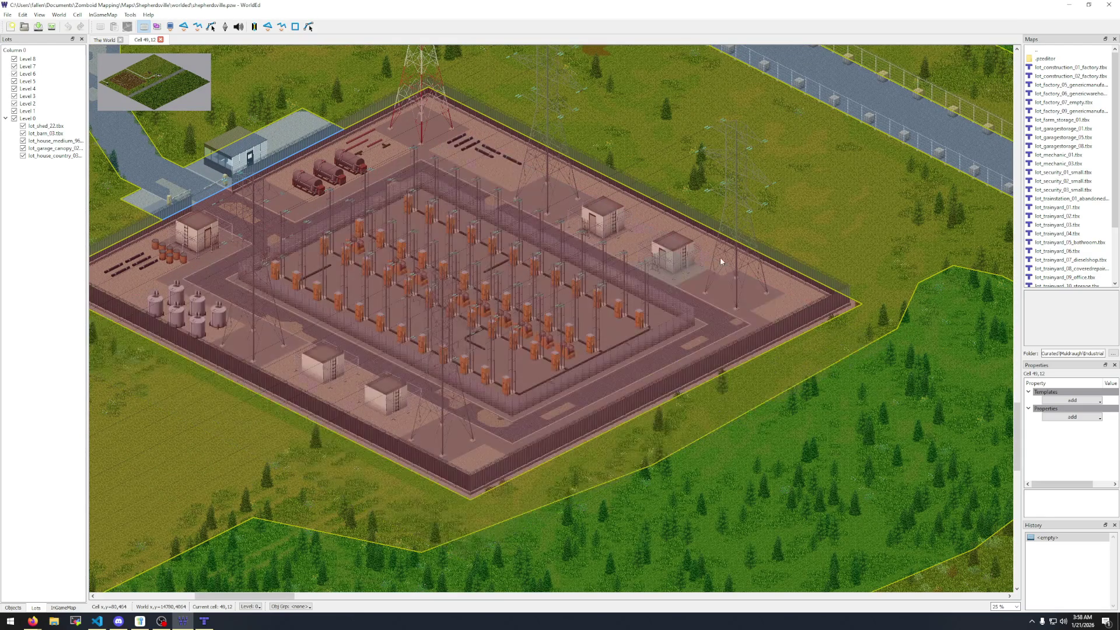
pyautogui.moveTo(773, 423)
pyautogui.mouseDown()
pyautogui.moveTo(800, 449)
pyautogui.moveTo(886, 487)
pyautogui.mouseUp()
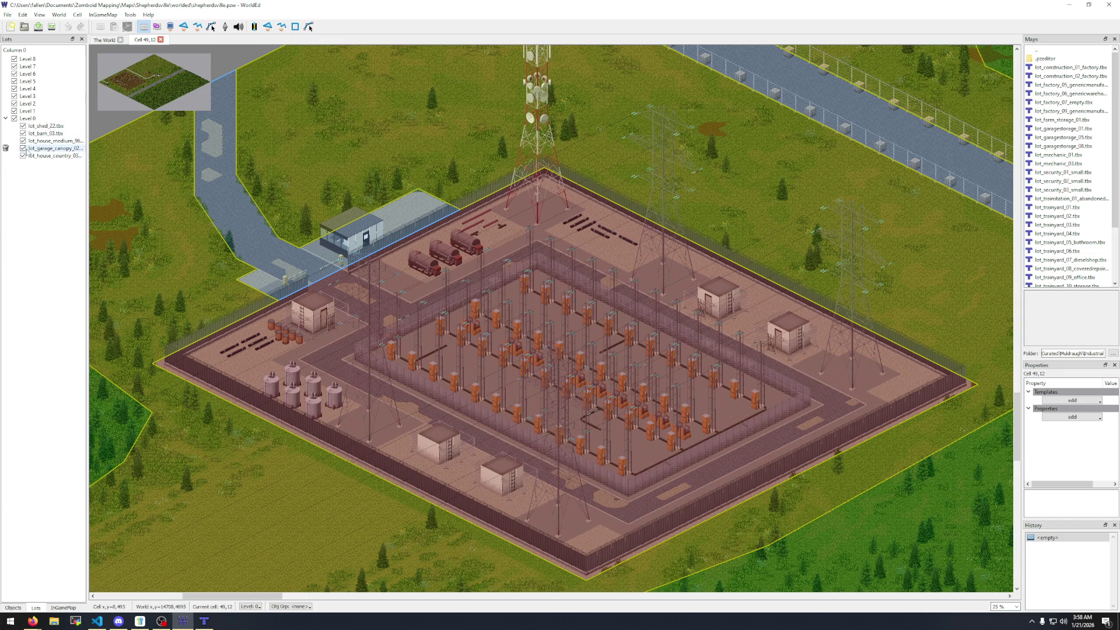
pyautogui.scroll(-2, 431, 223)
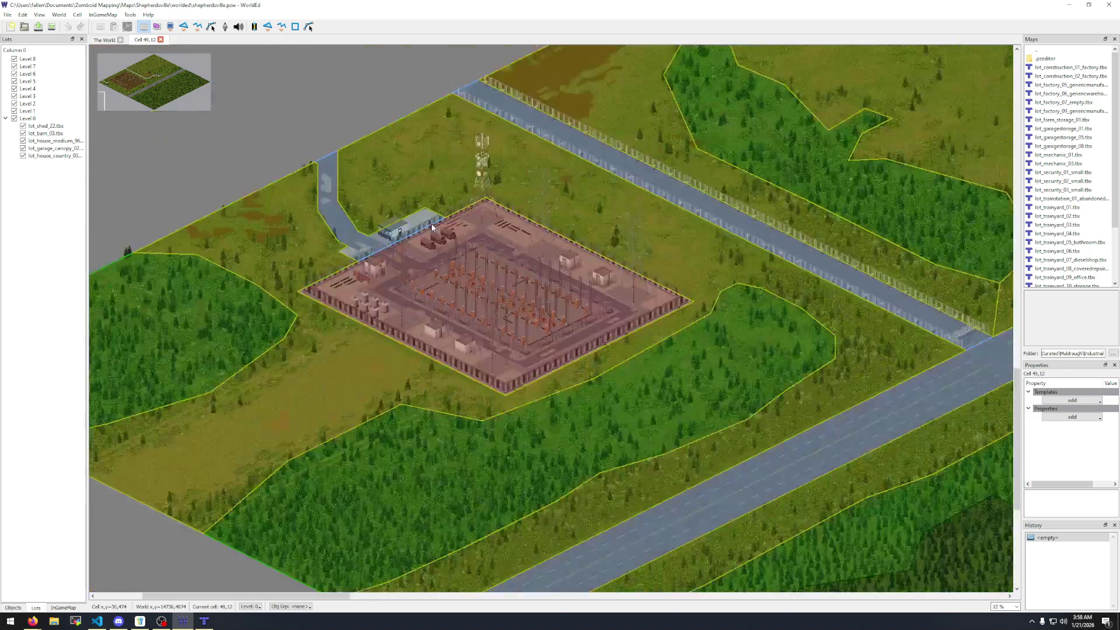
pyautogui.scroll(-1, 431, 223)
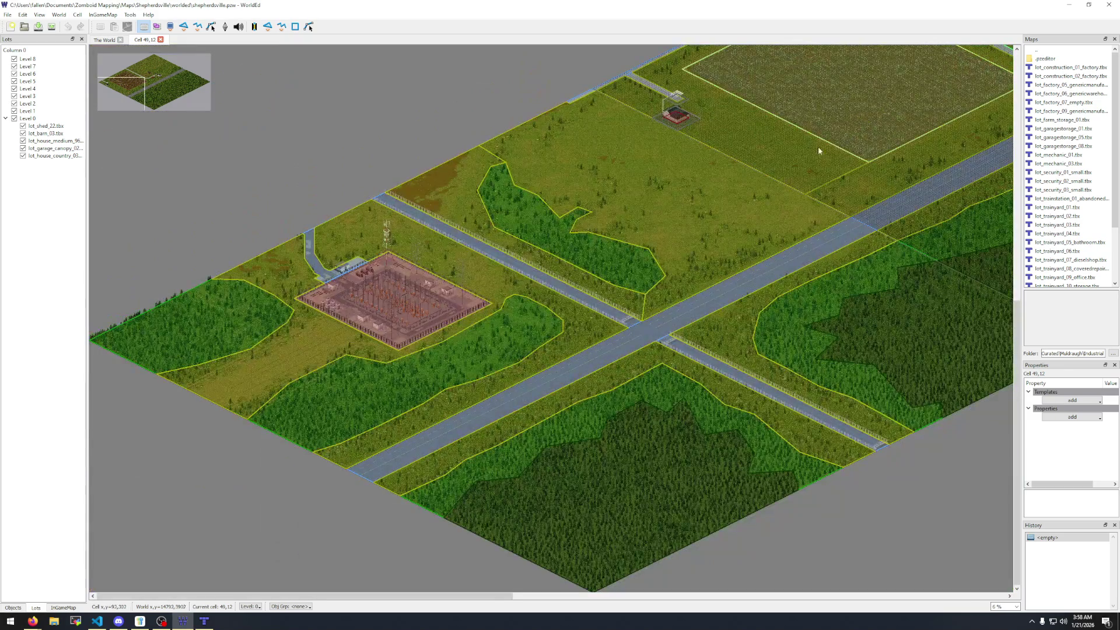
# Swap cell 49,12 for 49,13 and zoom onto its electrical substation lot.
pyautogui.click(162, 40)
pyautogui.doubleClick(723, 211)
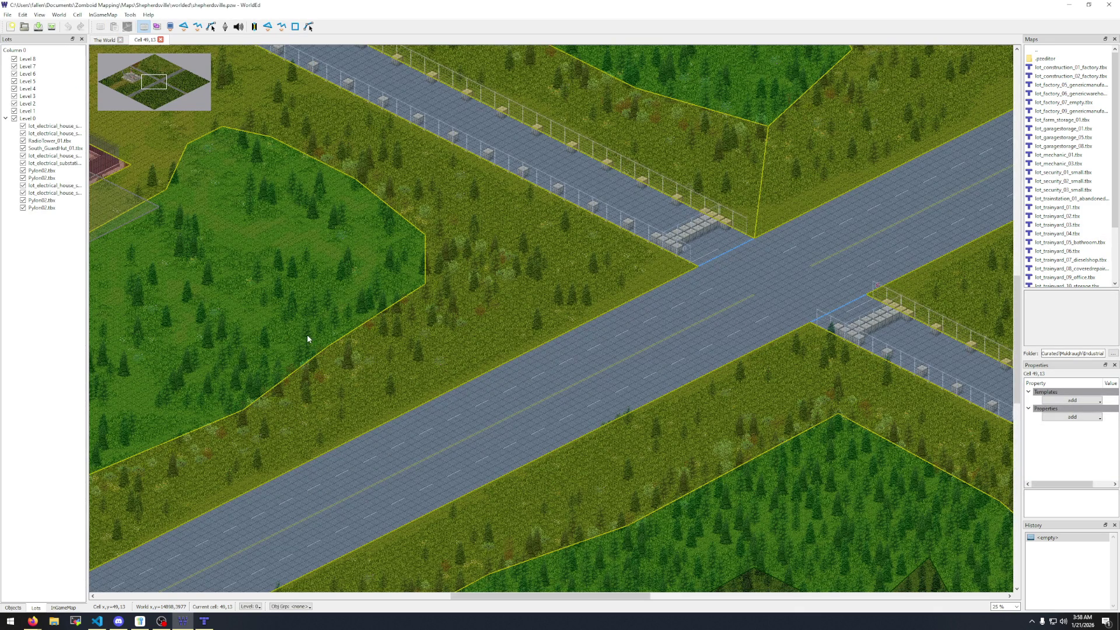
pyautogui.click(133, 82)
pyautogui.scroll(-2, 133, 82)
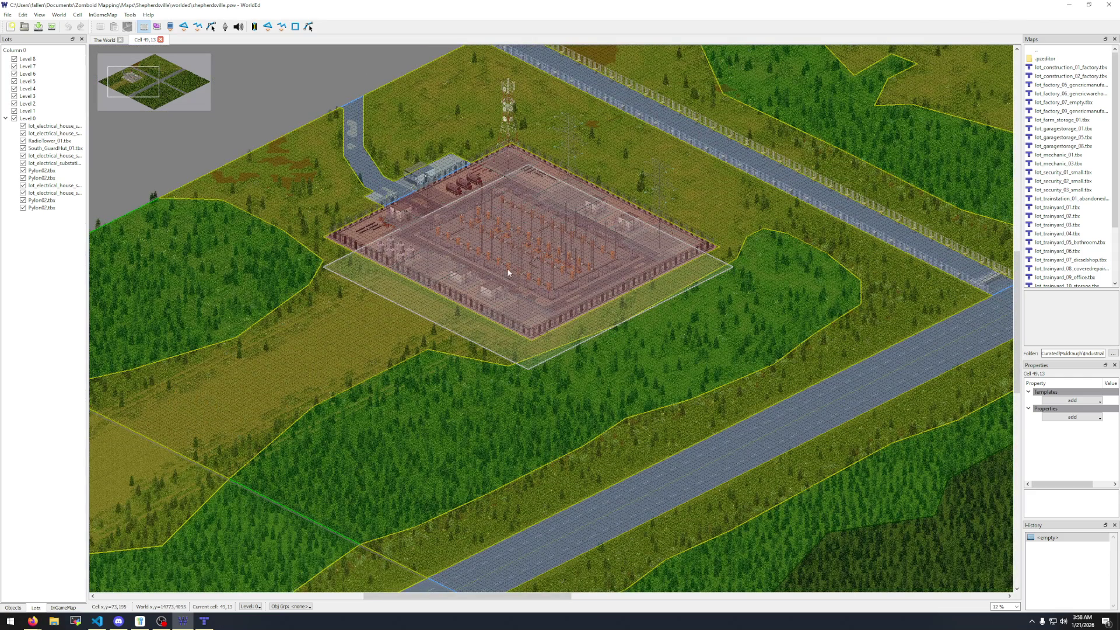
# Move the substation lot, then hide and reshow the electrical house and South_GuardHut lots.
pyautogui.moveTo(495, 273)
pyautogui.mouseDown()
pyautogui.moveTo(583, 347)
pyautogui.moveTo(670, 356)
pyautogui.moveTo(715, 397)
pyautogui.moveTo(730, 254)
pyautogui.mouseUp()
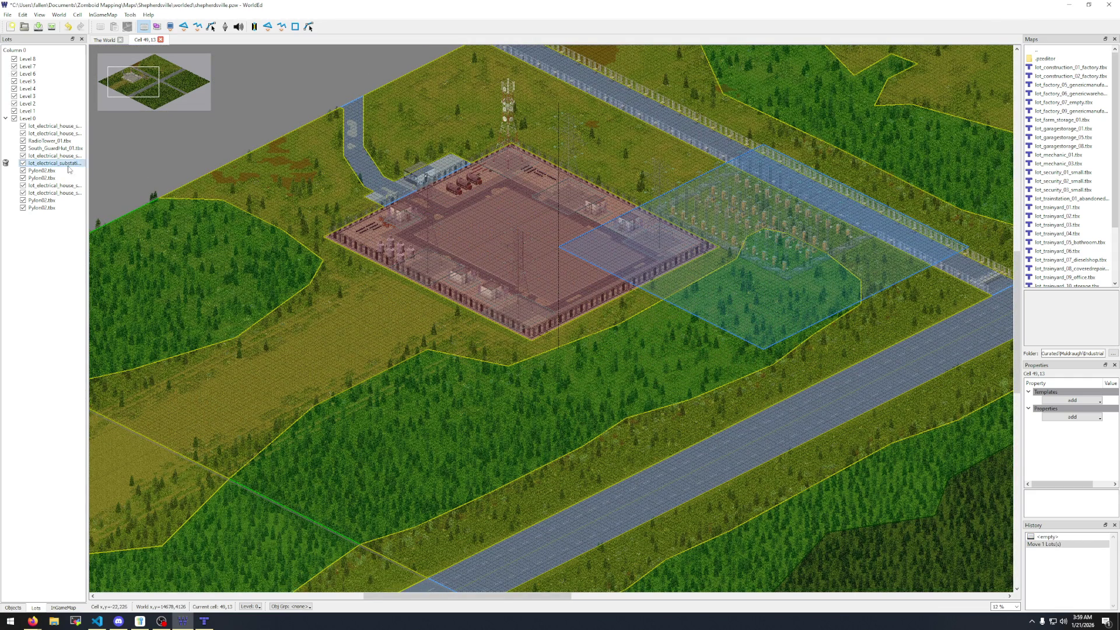
pyautogui.click(23, 163)
pyautogui.click(22, 155)
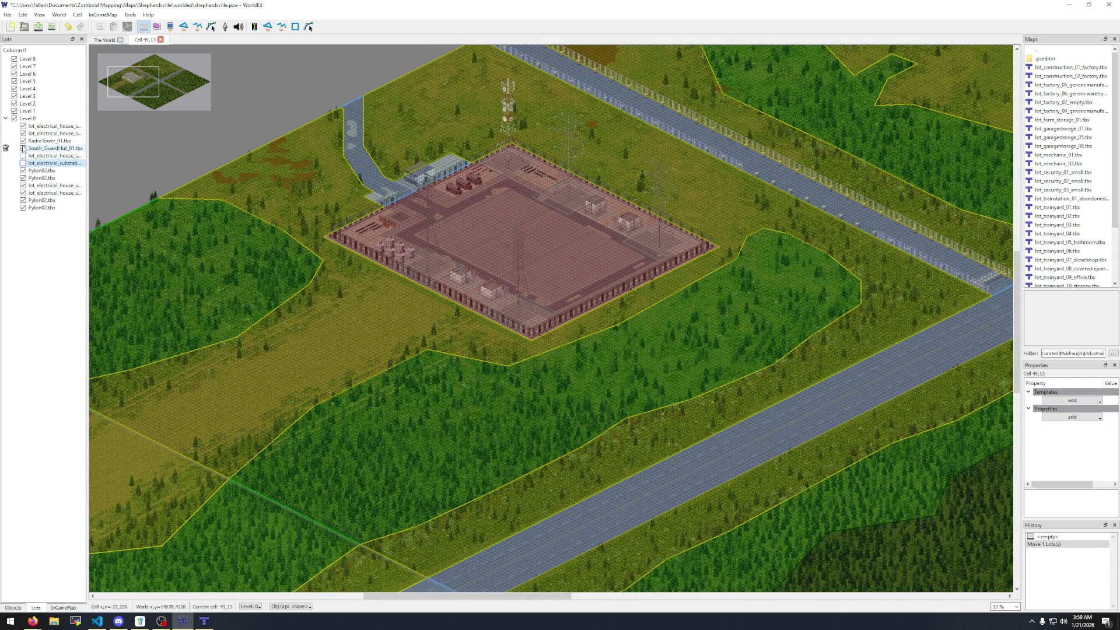
pyautogui.click(23, 148)
pyautogui.click(23, 148)
pyautogui.click(22, 155)
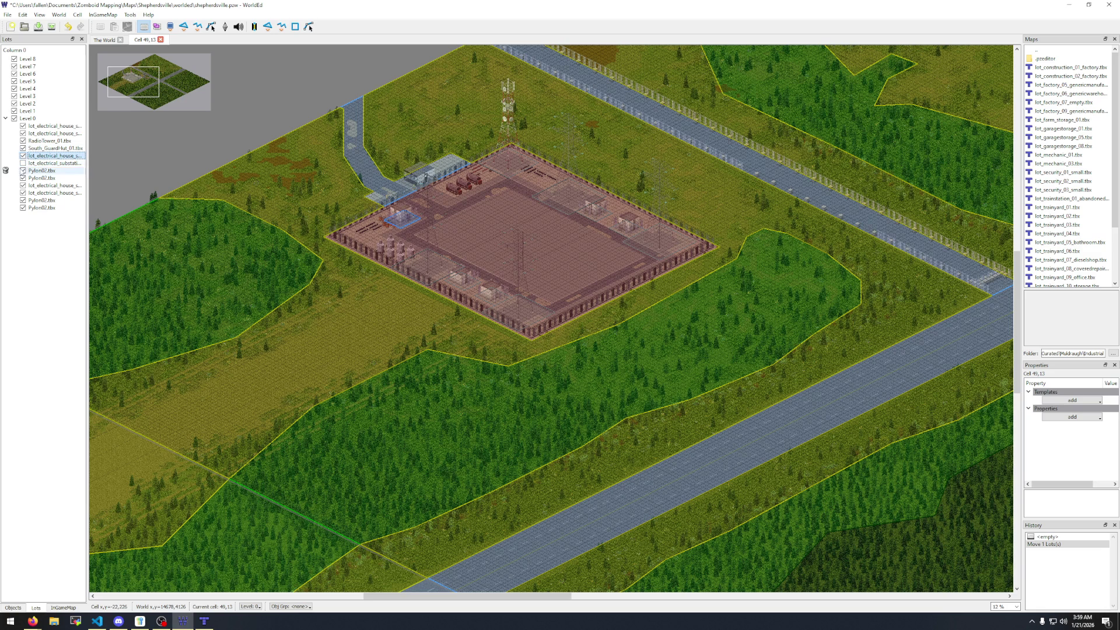
# Select Pylon02, show lot_electrical_substation again, and undo the lot move with Ctrl+Z.
pyautogui.click(28, 170)
pyautogui.scroll(5, 493, 204)
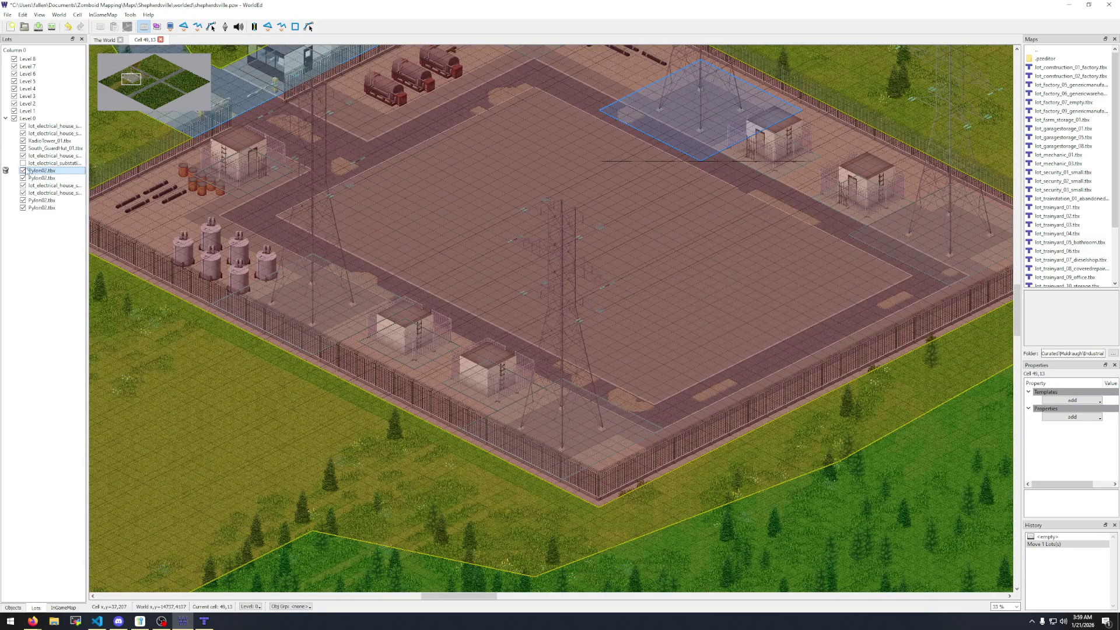
pyautogui.click(23, 163)
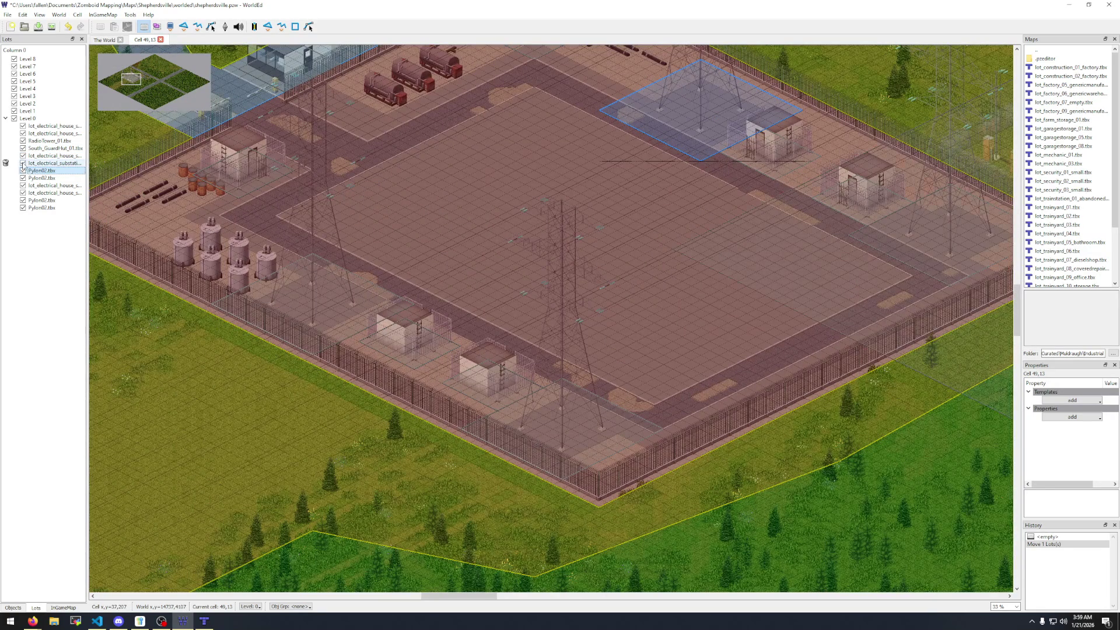
pyautogui.hotkey('ctrl', 'z')
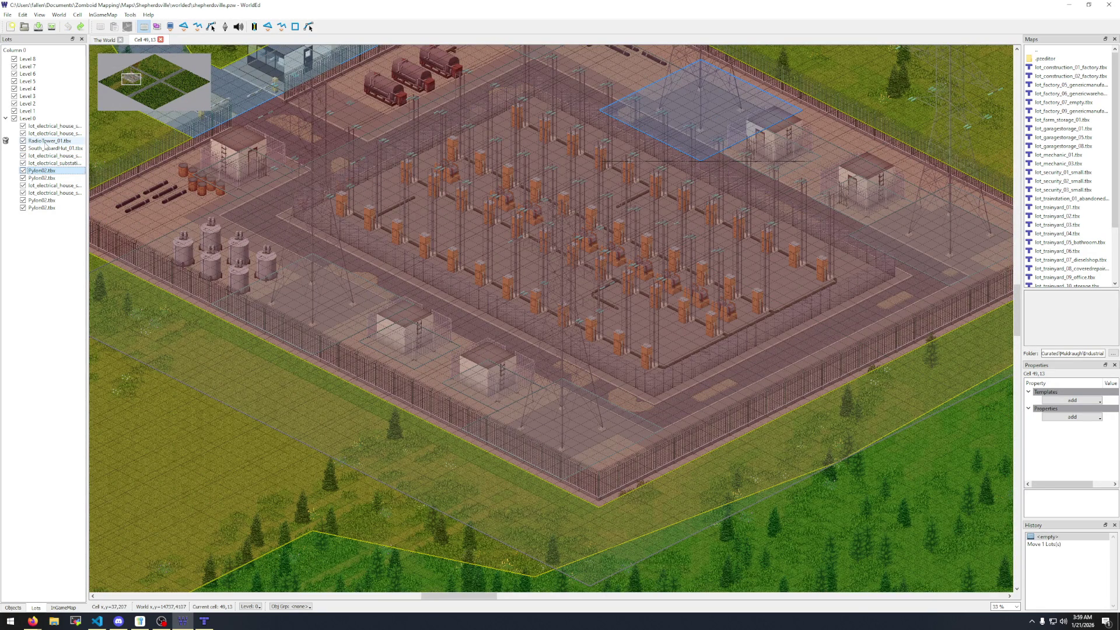
# Select the first electrical house lot, toggle the second one, and select South_GuardHut_01.
pyautogui.click(28, 126)
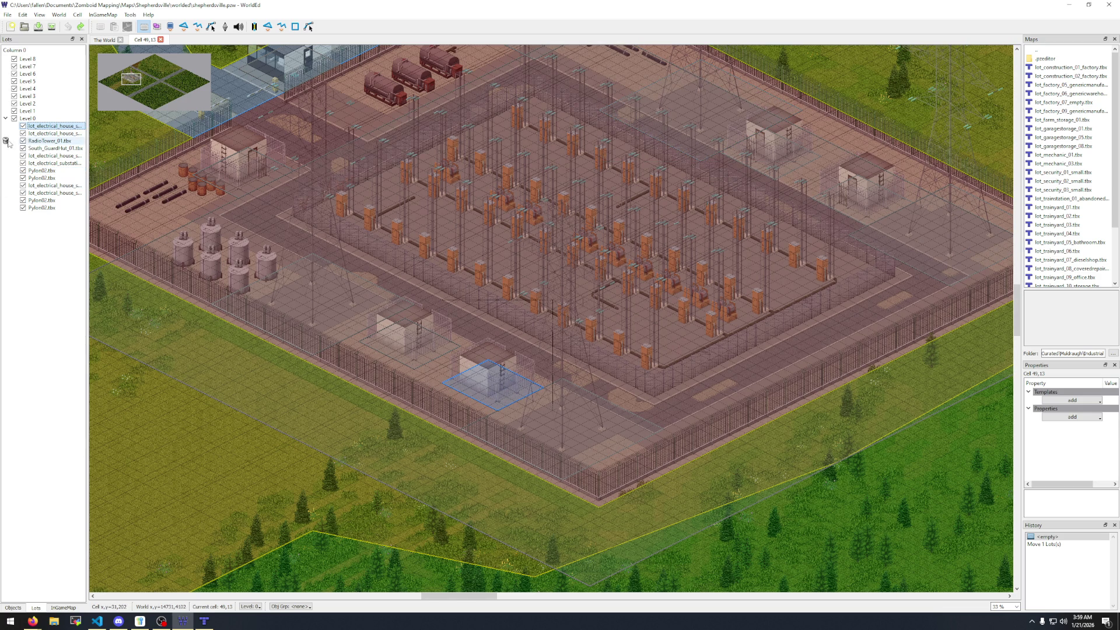
pyautogui.click(23, 134)
pyautogui.click(23, 134)
pyautogui.click(24, 148)
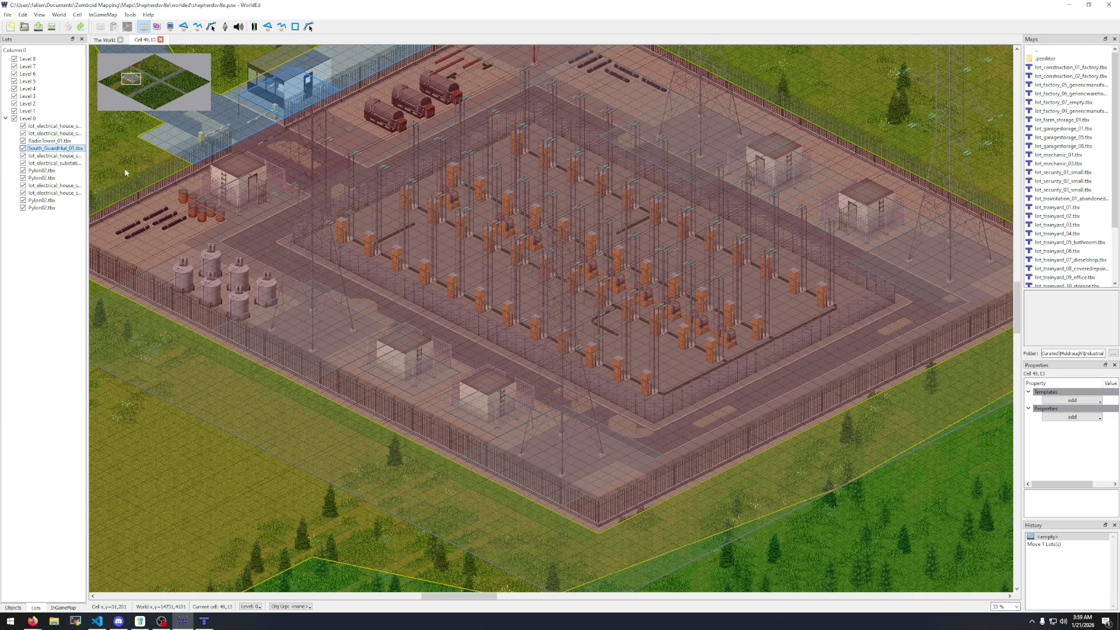
pyautogui.moveTo(308, 179); pyautogui.dragTo(354, 325)
pyautogui.moveTo(646, 336); pyautogui.dragTo(401, 264)
pyautogui.moveTo(670, 350); pyautogui.dragTo(542, 158)
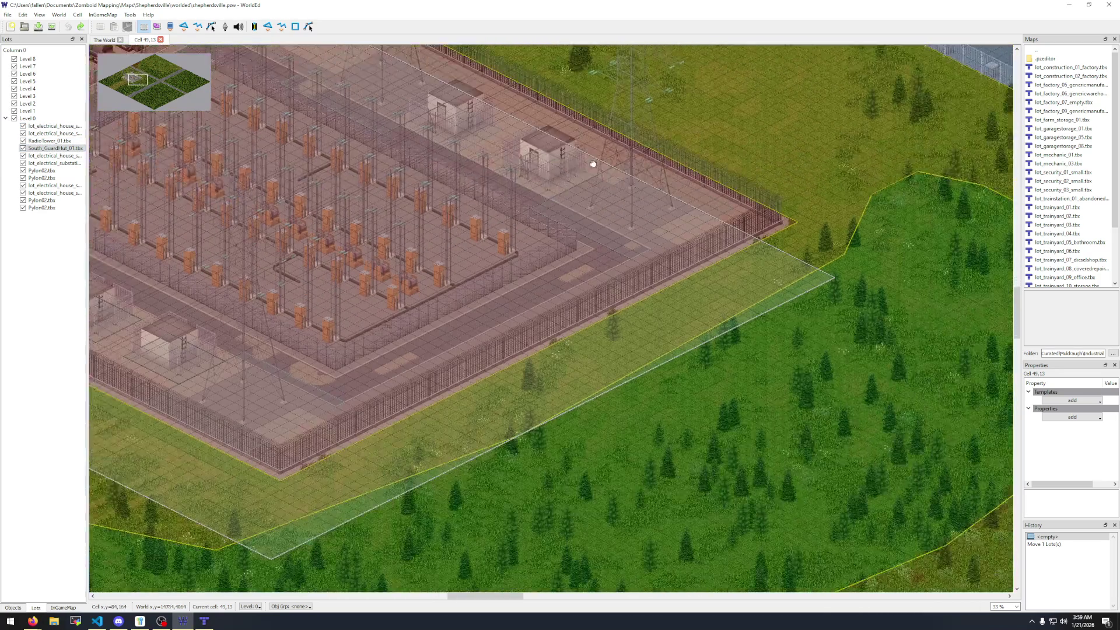
pyautogui.moveTo(291, 359)
pyautogui.mouseDown()
pyautogui.moveTo(708, 317)
pyautogui.moveTo(783, 321)
pyautogui.moveTo(783, 432)
pyautogui.mouseUp()
pyautogui.moveTo(578, 338); pyautogui.dragTo(550, 381)
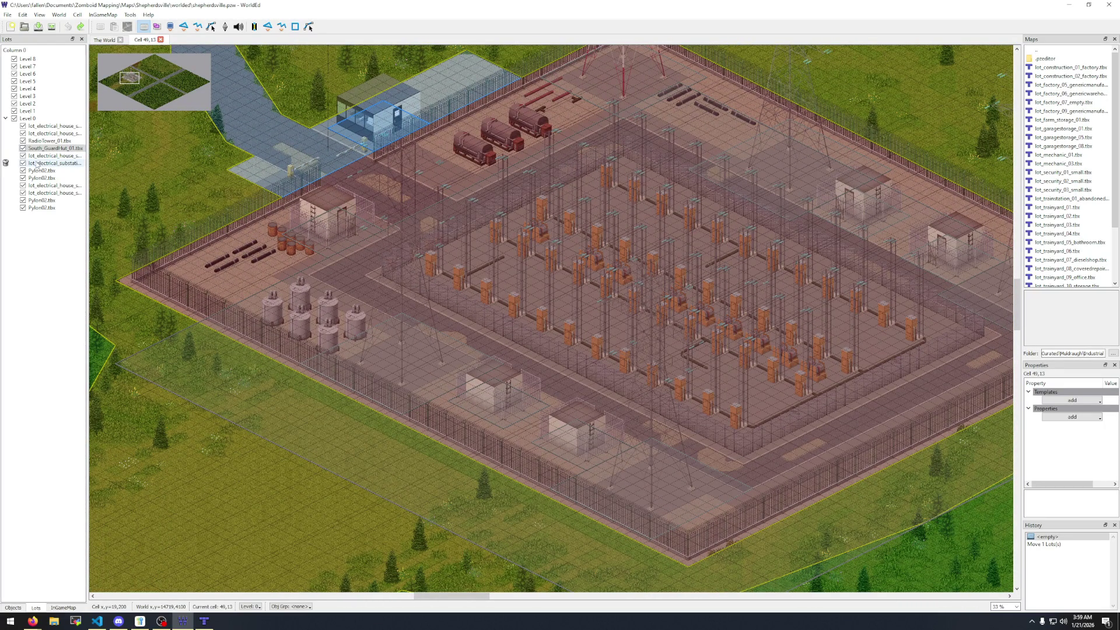
pyautogui.click(14, 119)
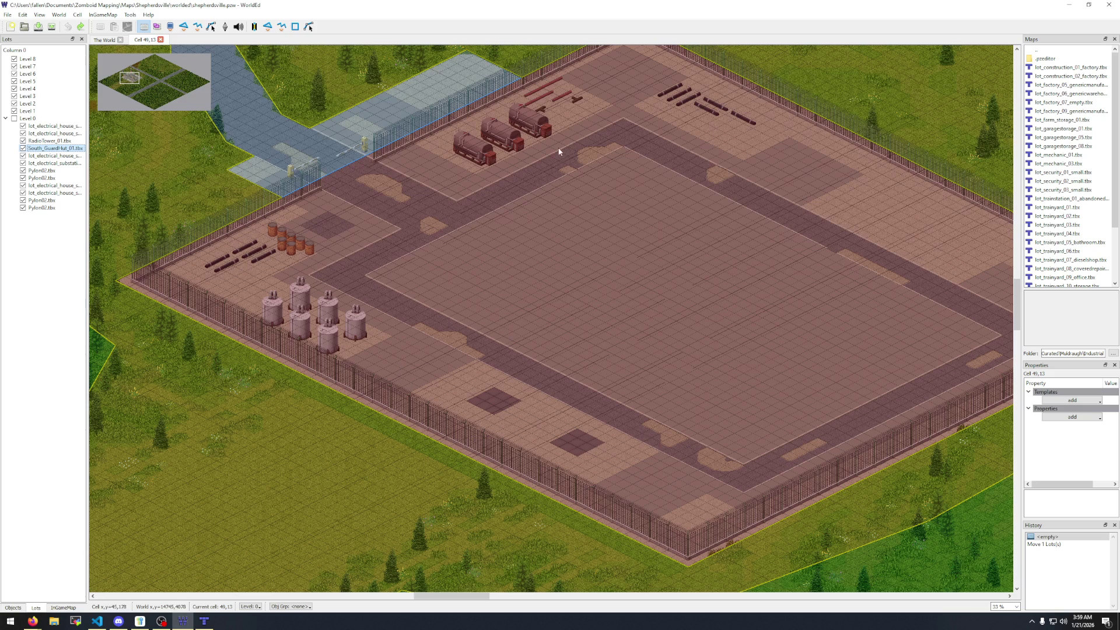
pyautogui.moveTo(712, 79)
pyautogui.mouseDown()
pyautogui.moveTo(737, 150)
pyautogui.moveTo(583, 164)
pyautogui.mouseUp()
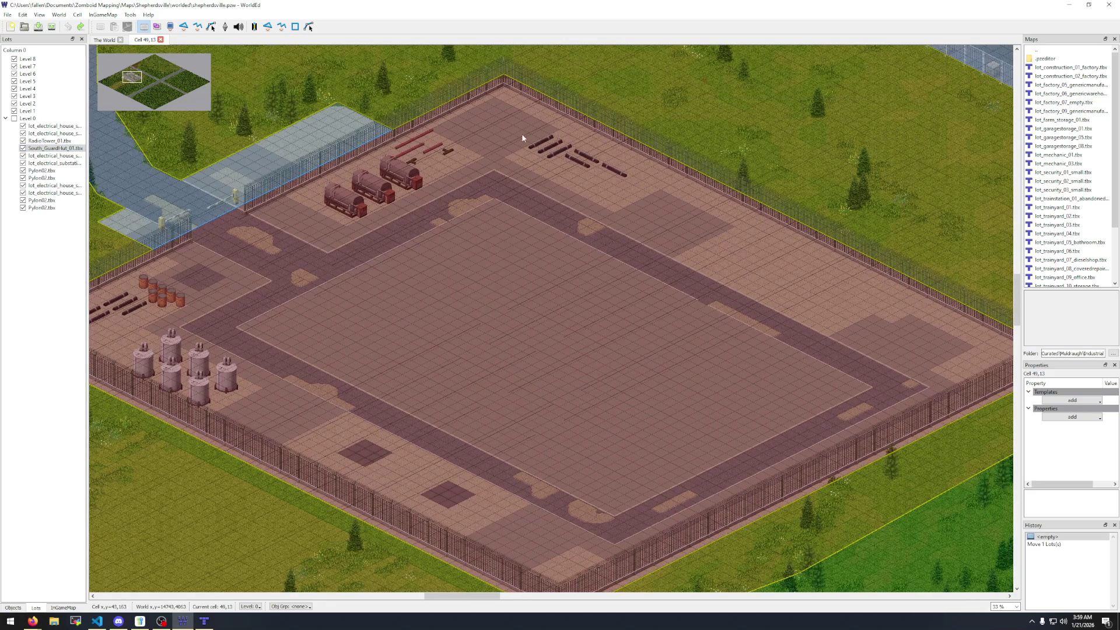
pyautogui.moveTo(292, 273); pyautogui.dragTo(513, 209)
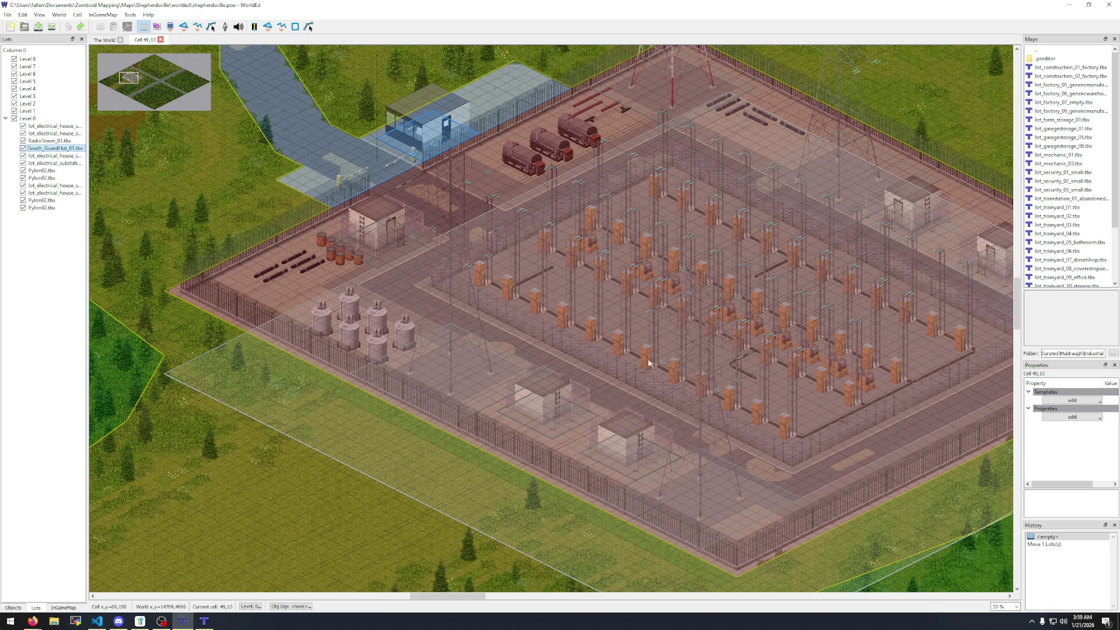
pyautogui.moveTo(648, 362); pyautogui.dragTo(423, 332)
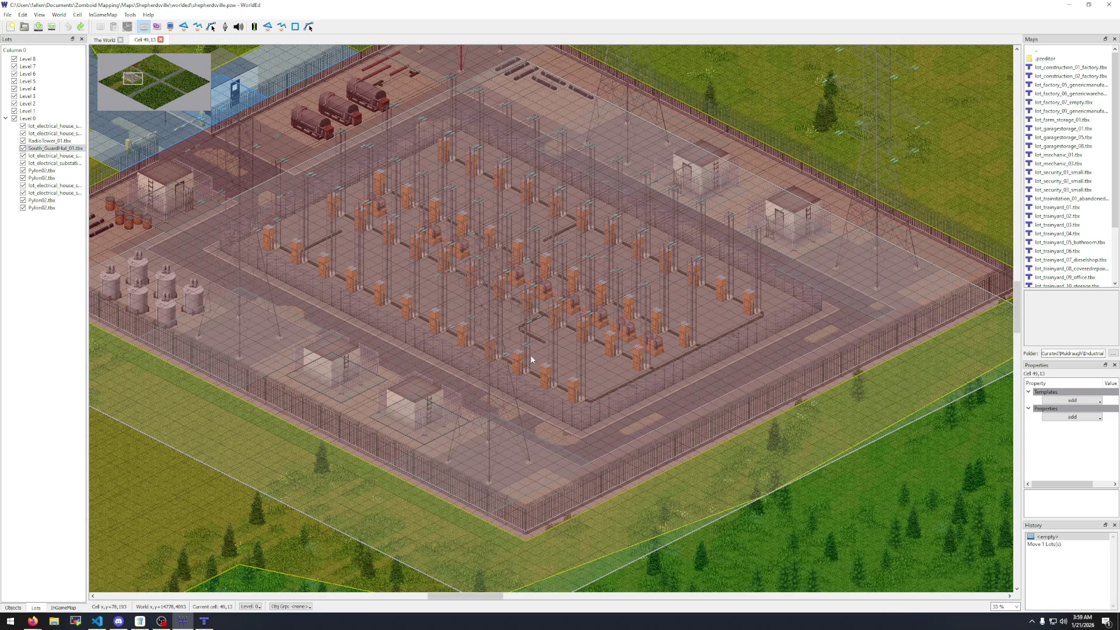
pyautogui.scroll(-4, 531, 358)
pyautogui.scroll(4, 782, 326)
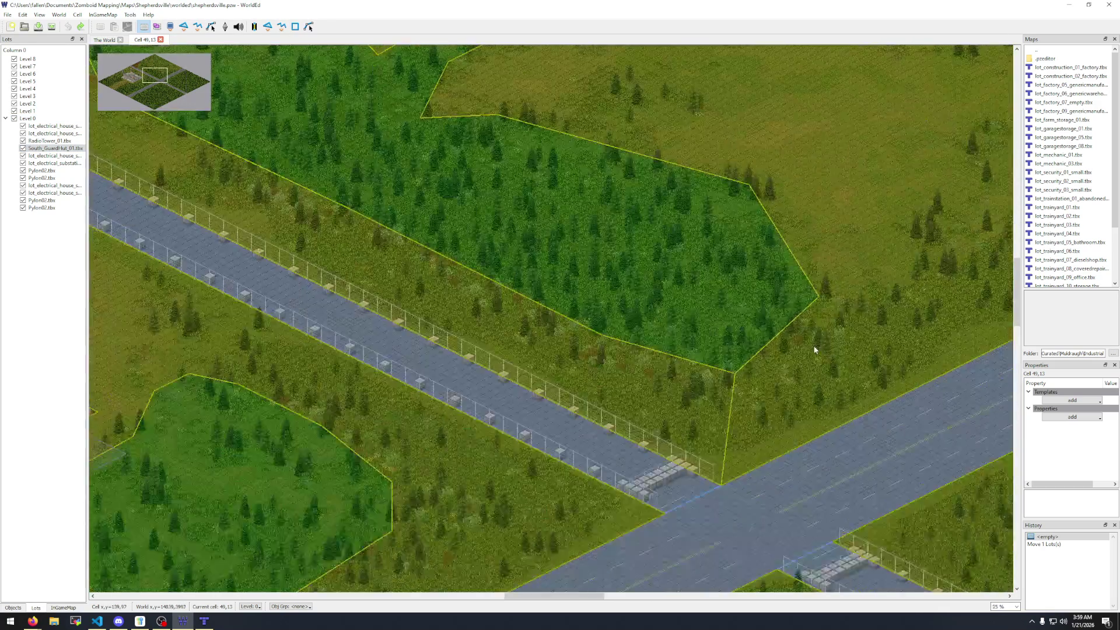
pyautogui.scroll(-3, 648, 438)
pyautogui.scroll(-1, 575, 386)
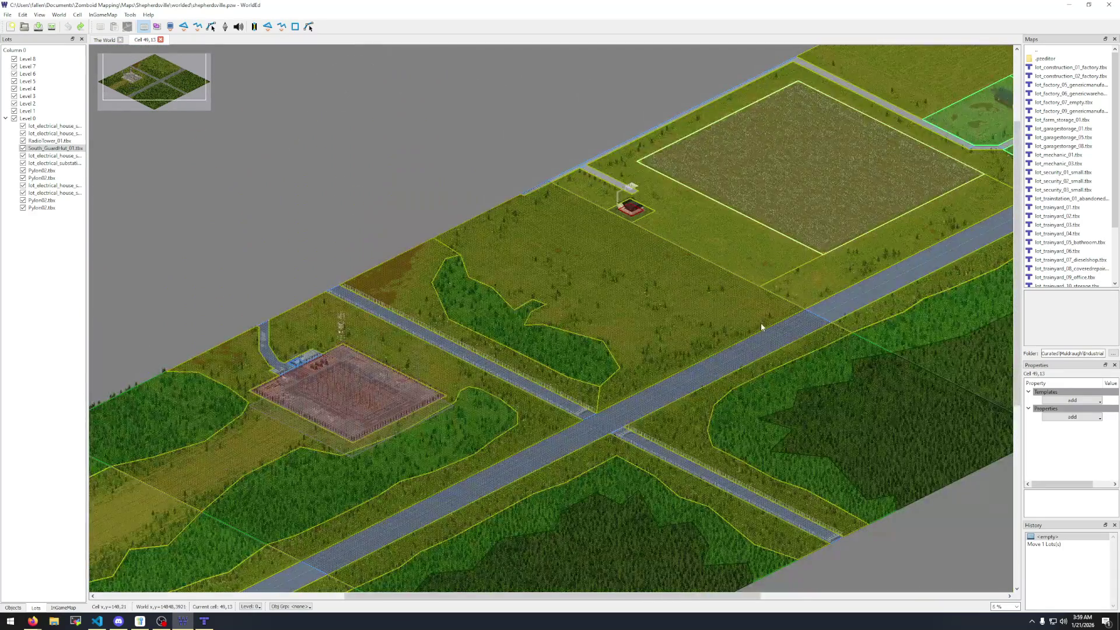
pyautogui.moveTo(763, 324)
pyautogui.mouseDown()
pyautogui.moveTo(537, 313)
pyautogui.moveTo(377, 278)
pyautogui.moveTo(578, 169)
pyautogui.moveTo(693, 282)
pyautogui.mouseUp()
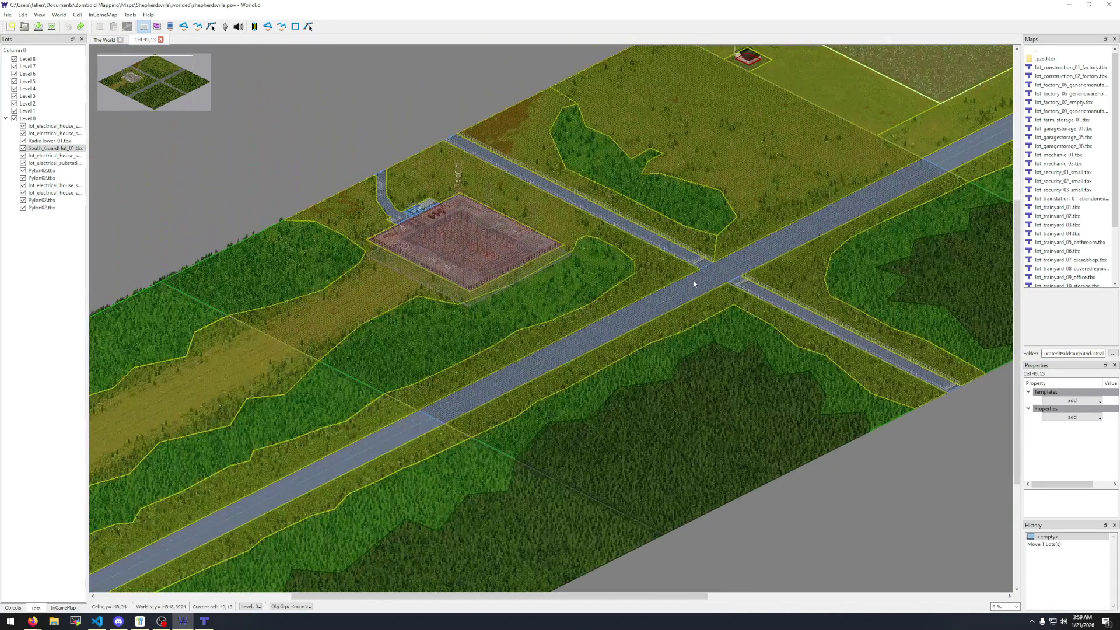
pyautogui.moveTo(414, 388)
pyautogui.mouseDown()
pyautogui.moveTo(577, 335)
pyautogui.moveTo(553, 340)
pyautogui.moveTo(497, 434)
pyautogui.mouseUp()
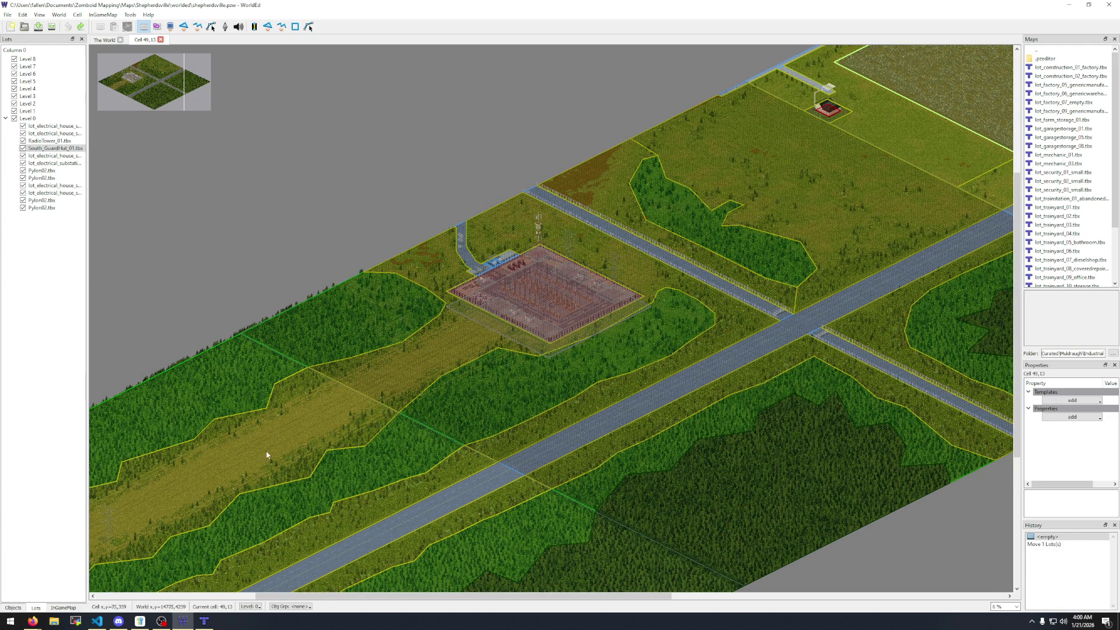
pyautogui.scroll(5, 267, 454)
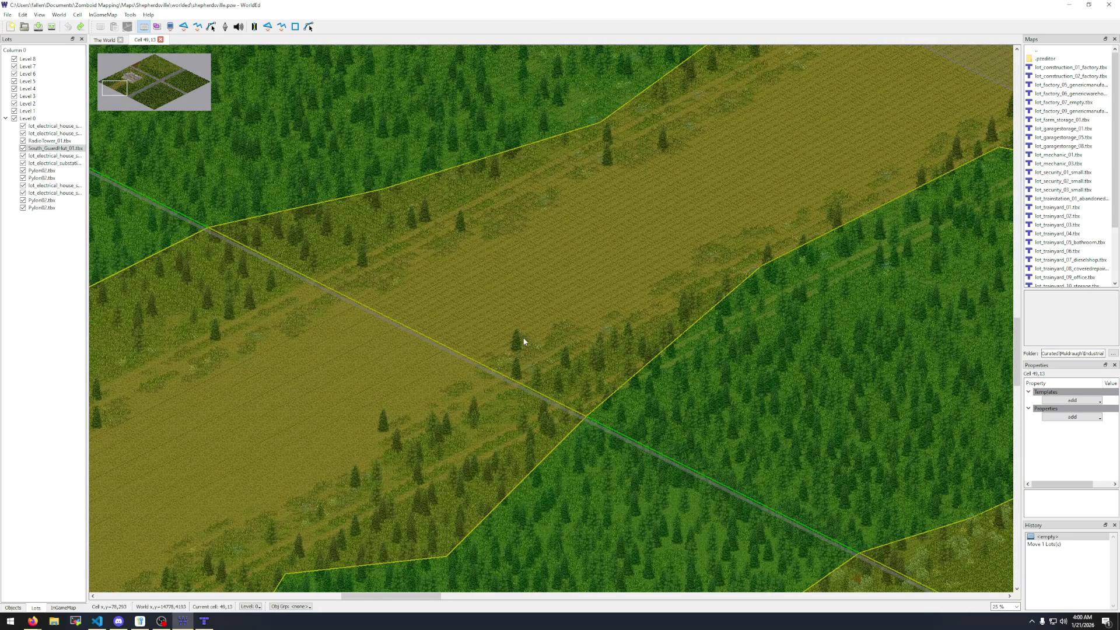
pyautogui.scroll(-3, 550, 300)
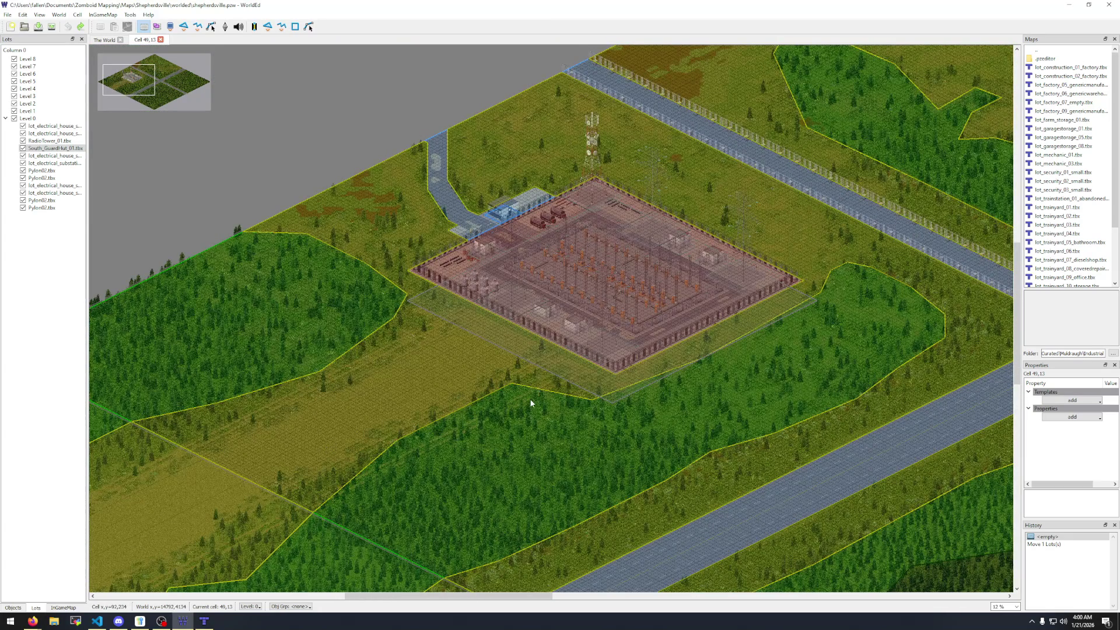
pyautogui.moveTo(799, 459); pyautogui.dragTo(612, 404)
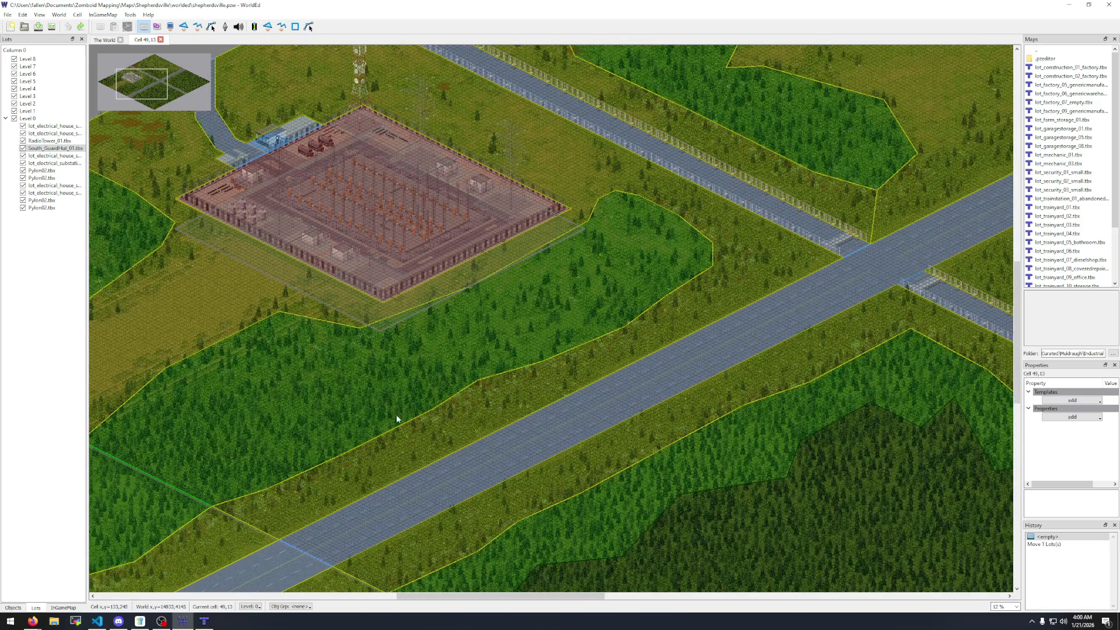
pyautogui.scroll(-2, 397, 418)
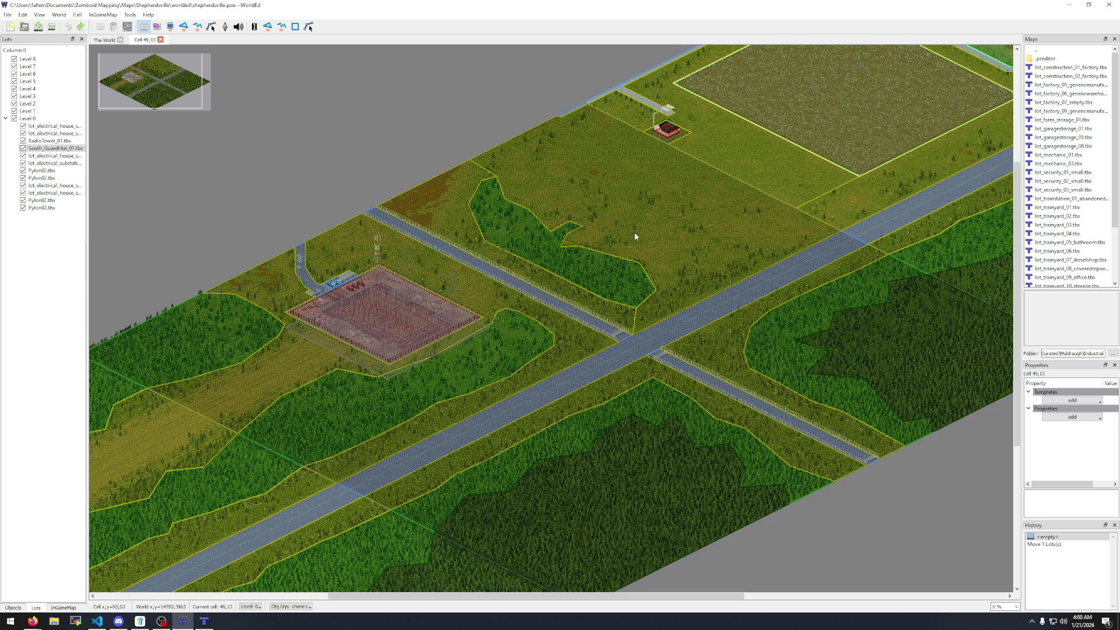
# Glance at The World overview, then return to cell 49,13 and pan to the farm lots.
pyautogui.click(105, 39)
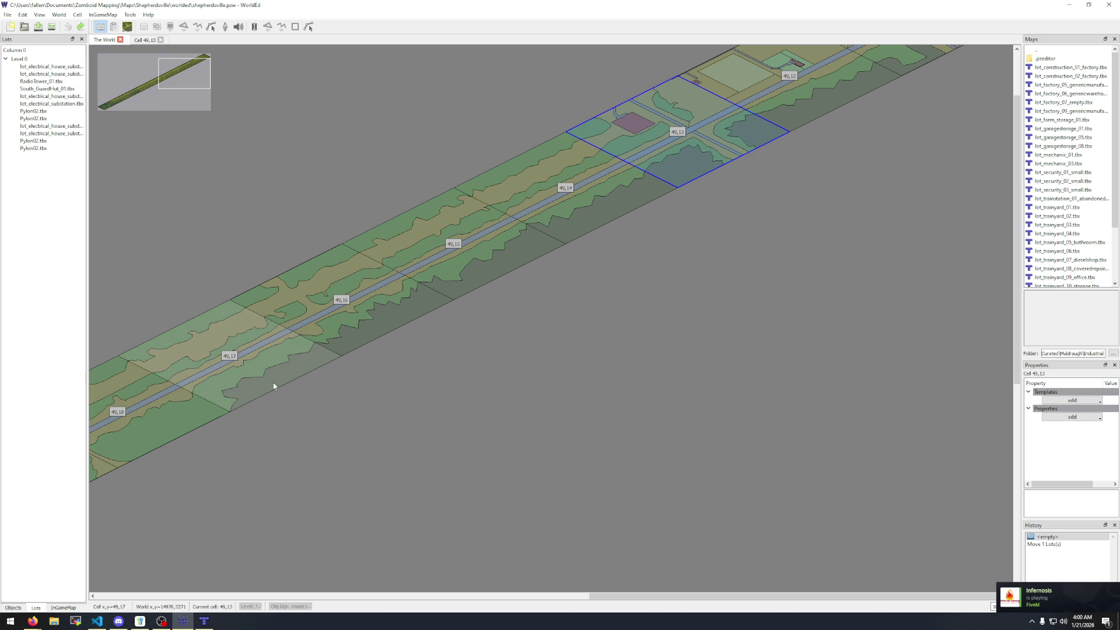
pyautogui.click(140, 41)
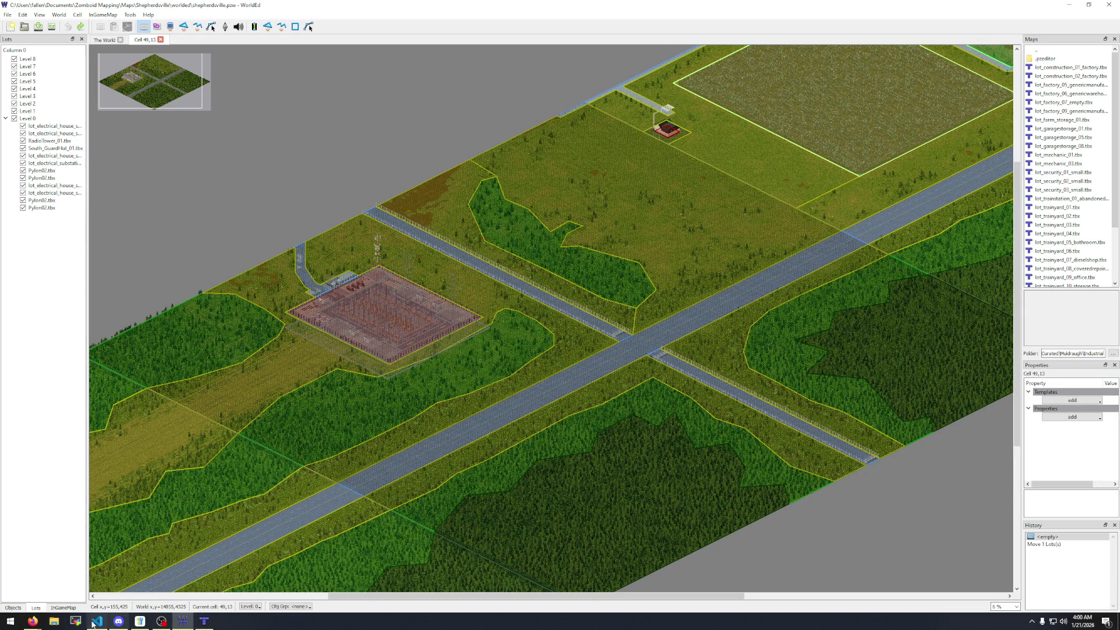
pyautogui.moveTo(691, 209)
pyautogui.mouseDown()
pyautogui.moveTo(631, 257)
pyautogui.moveTo(222, 414)
pyautogui.mouseUp()
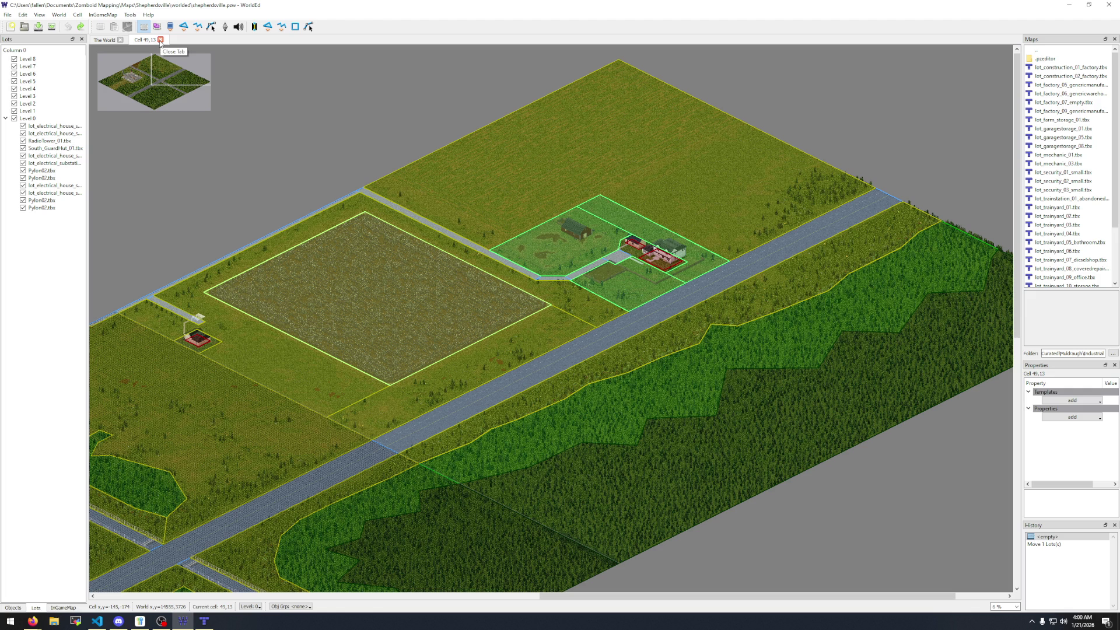
# Close cell 49,13 and navigate the world map around cell 49,17.
pyautogui.click(161, 40)
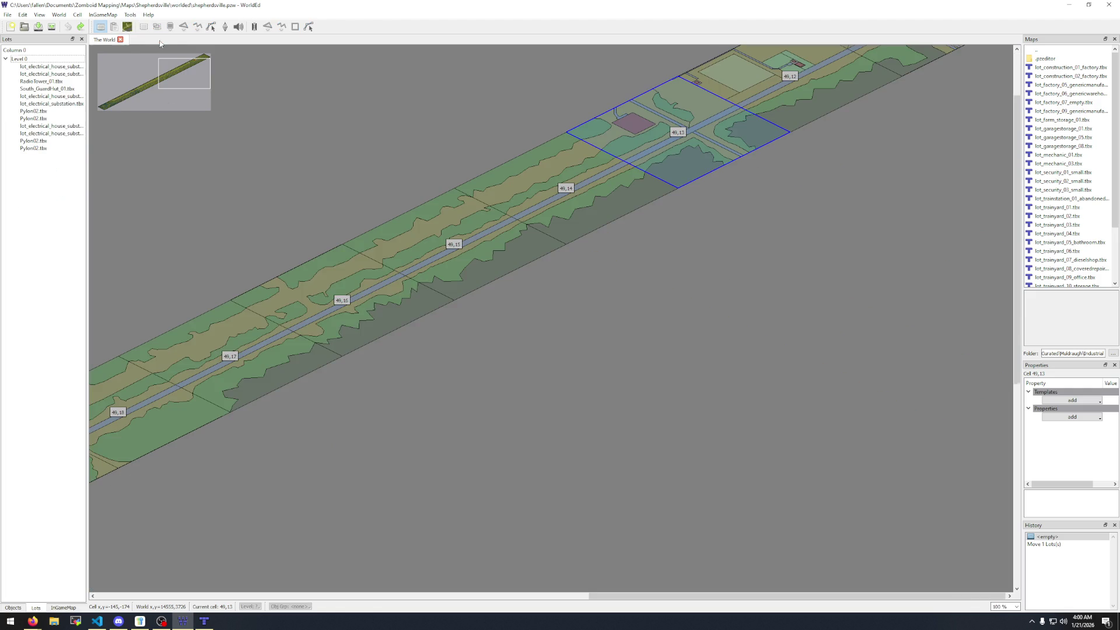
pyautogui.moveTo(399, 278); pyautogui.dragTo(777, 187)
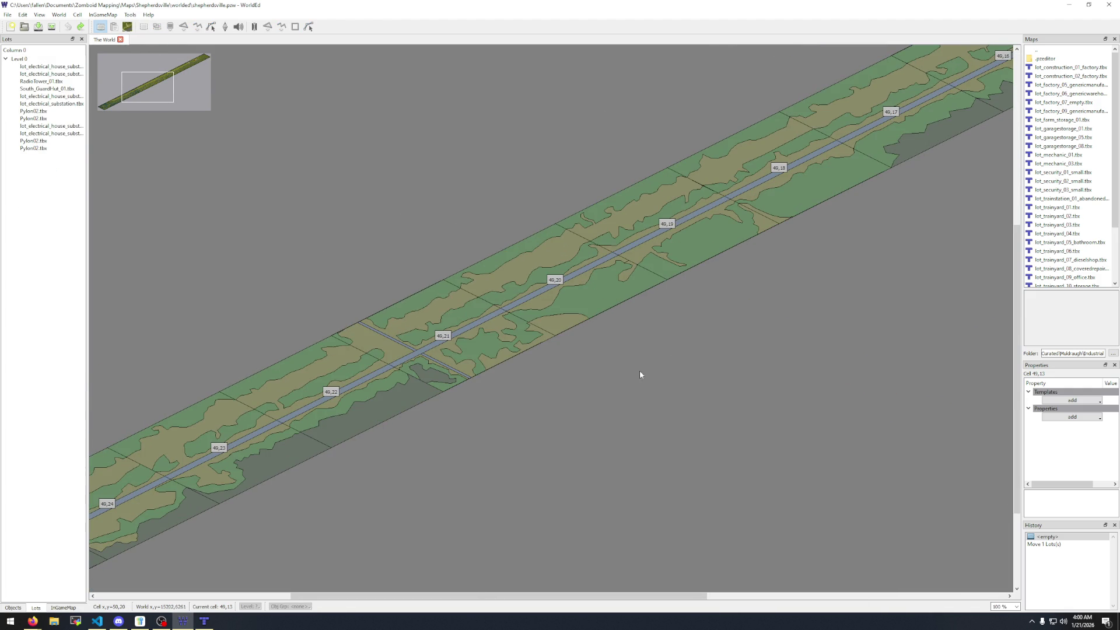
pyautogui.scroll(-2, 394, 413)
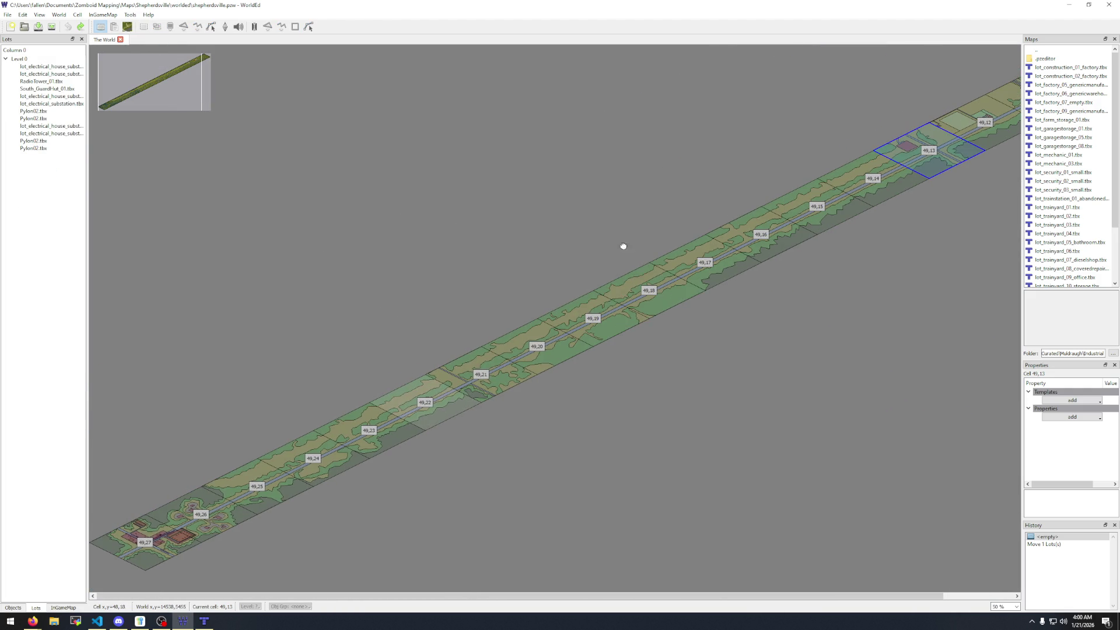
pyautogui.scroll(4, 174, 496)
pyautogui.scroll(1, 174, 492)
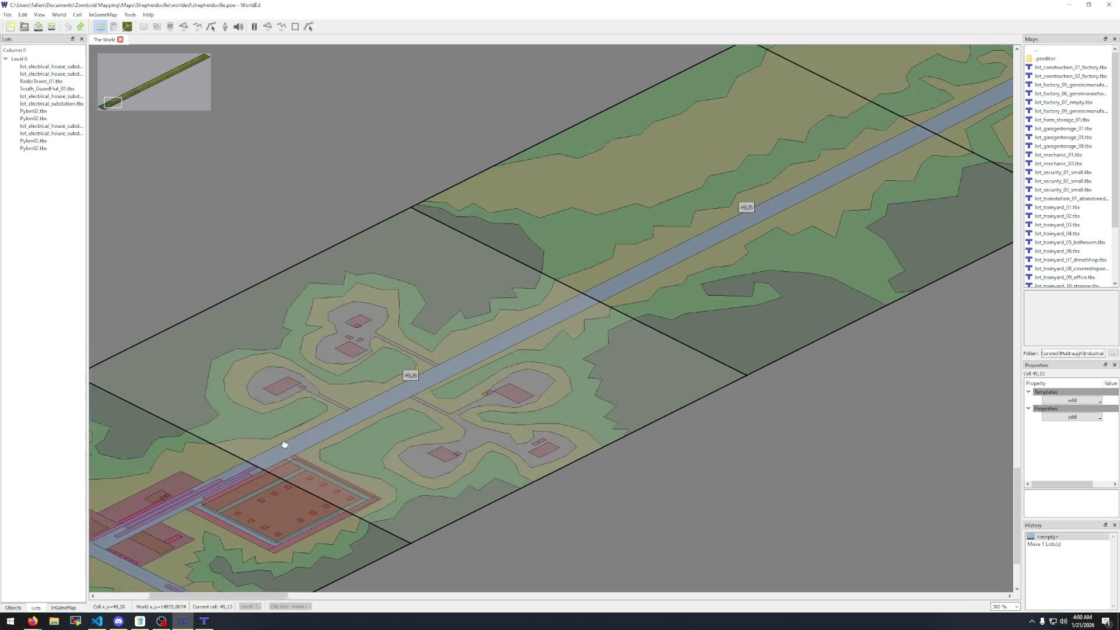
# Centre cells 49,26–49,27, then close the world and bring up File > Open World.
pyautogui.moveTo(285, 445); pyautogui.dragTo(533, 323)
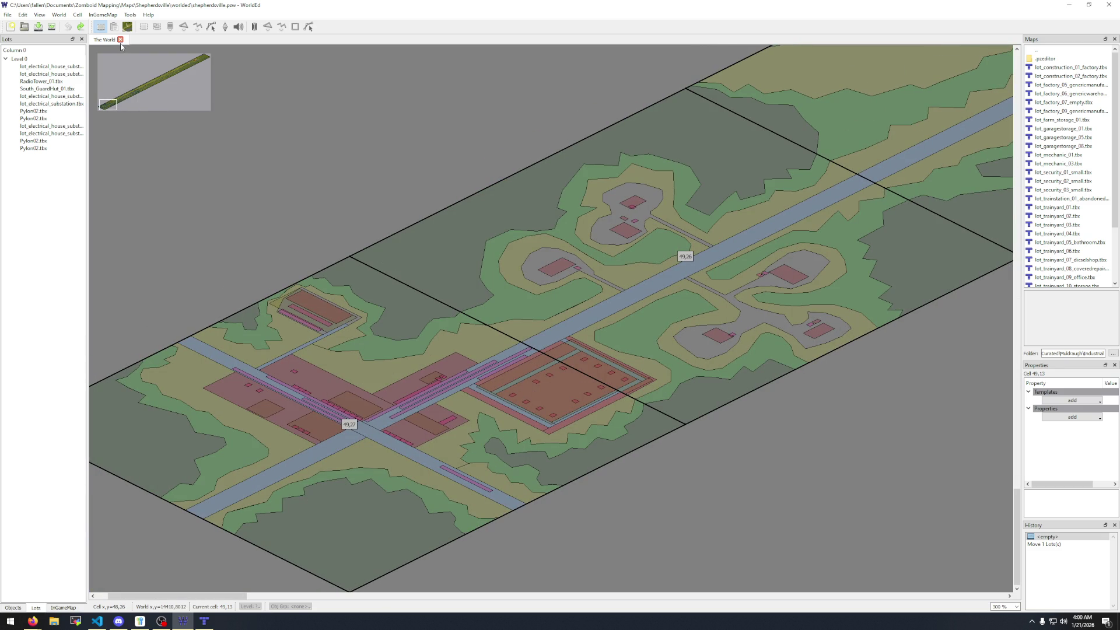
pyautogui.click(121, 39)
pyautogui.click(24, 26)
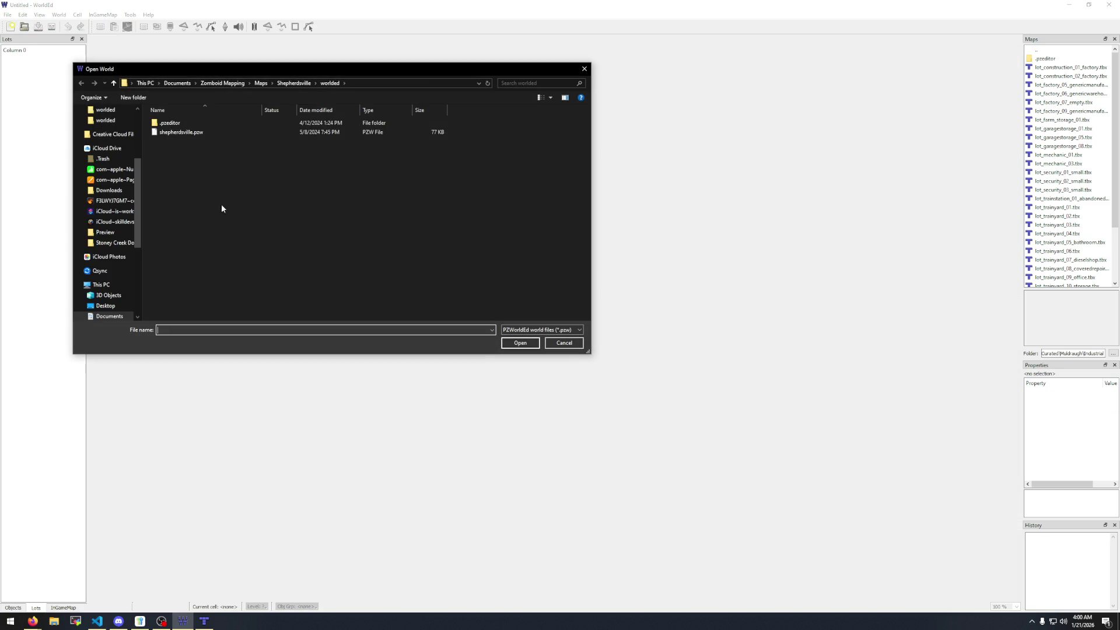
# Navigate from Shepherdsville up to Maps > theorgyzone and open the world file toz.pzw.
pyautogui.click(290, 83)
pyautogui.click(261, 82)
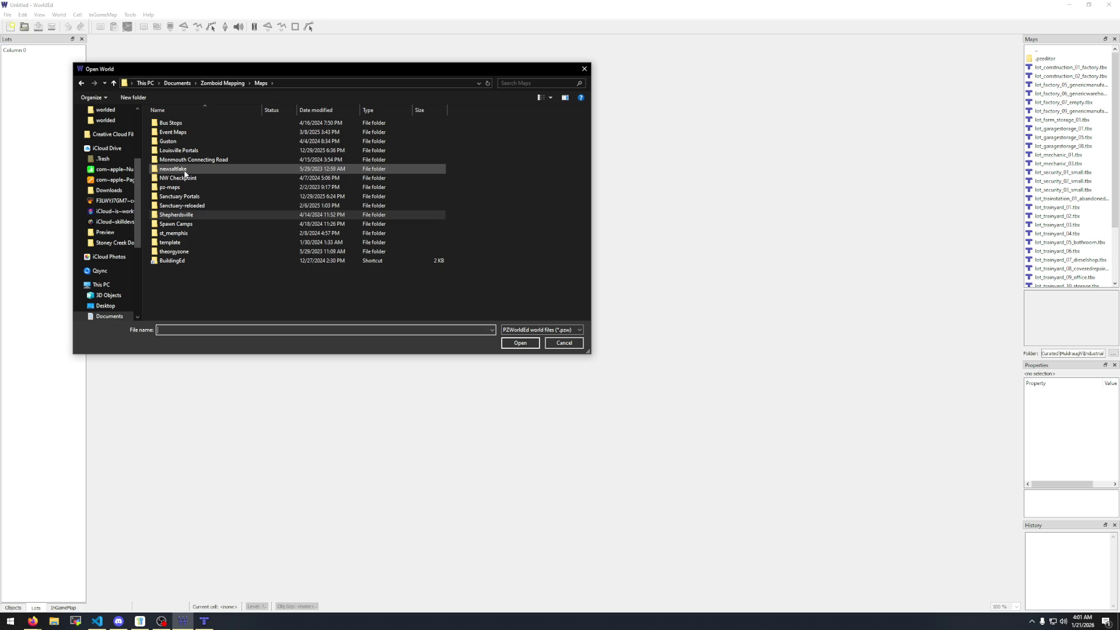
pyautogui.doubleClick(184, 171)
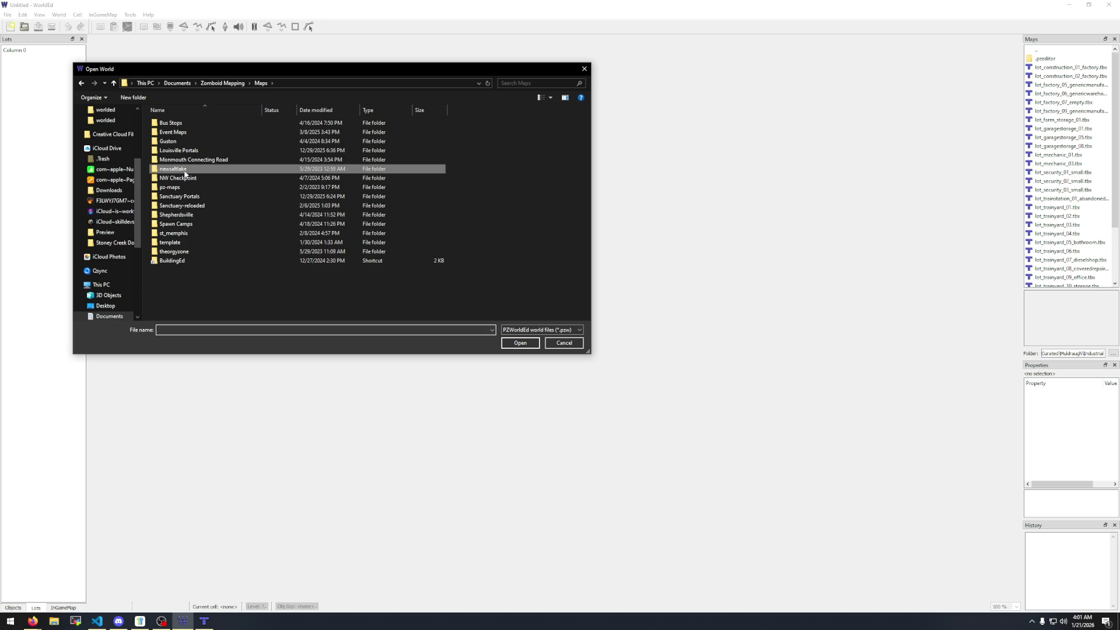
pyautogui.press('BackSpace')
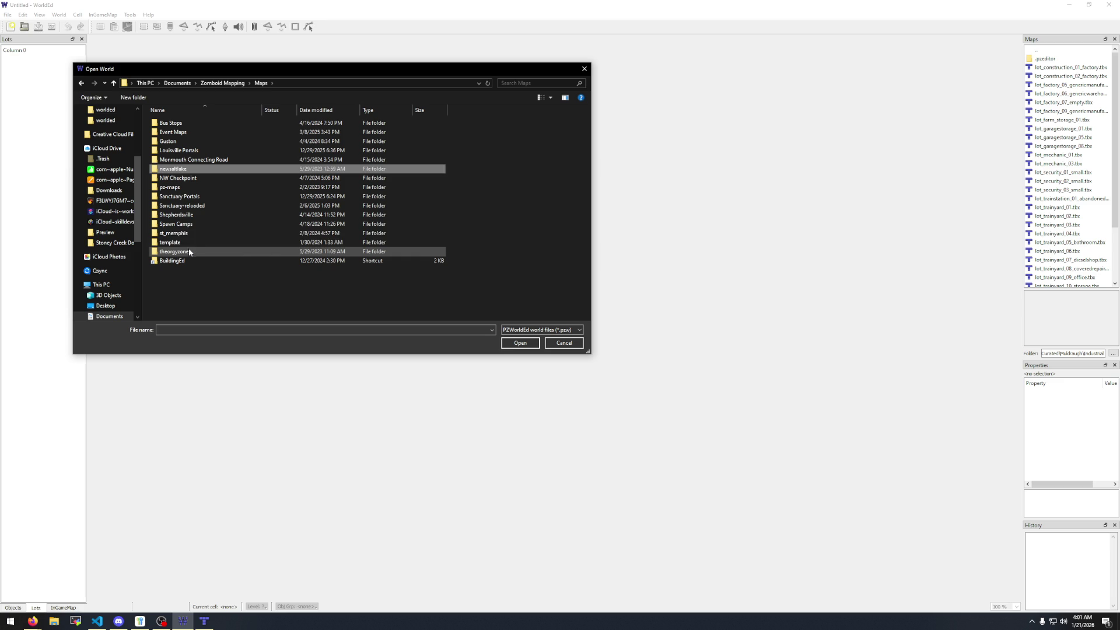
pyautogui.click(173, 252)
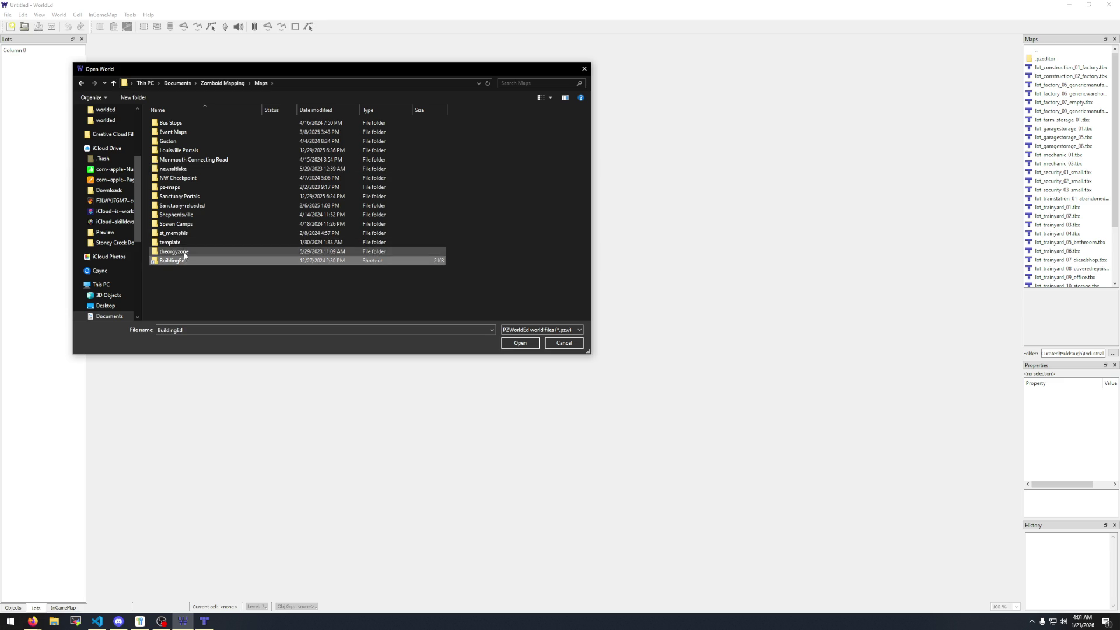
pyautogui.doubleClick(173, 252)
pyautogui.click(175, 151)
pyautogui.doubleClick(175, 152)
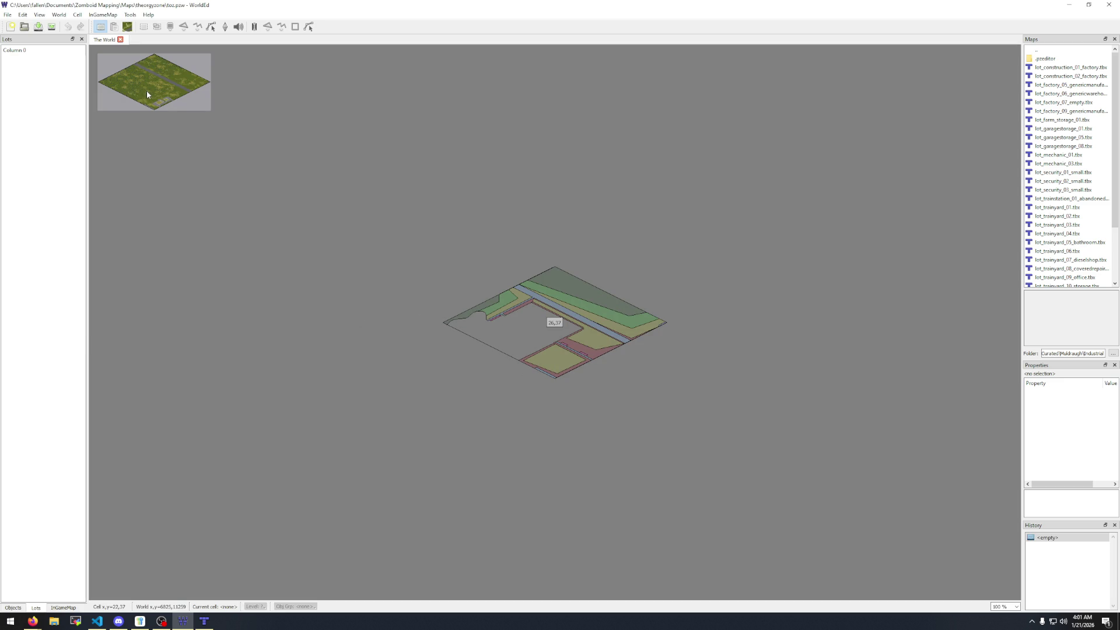
# Peek into the worlded and images_01 subfolders, cancel the browser, and open cell 26,37.
pyautogui.click(23, 26)
pyautogui.click(176, 144)
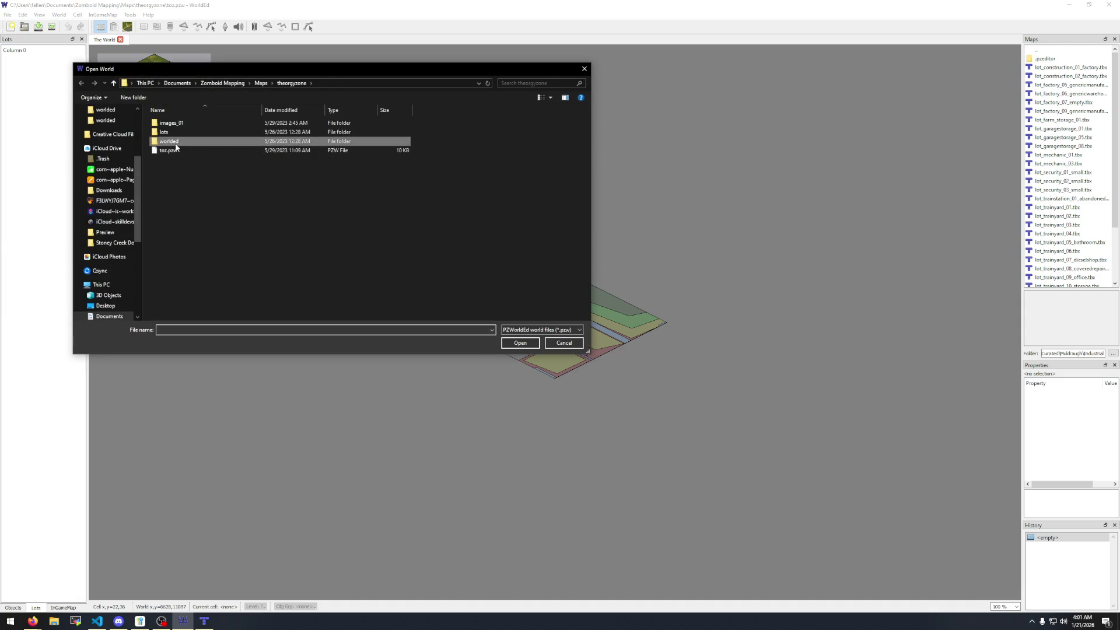
pyautogui.doubleClick(175, 144)
pyautogui.click(291, 83)
pyautogui.click(169, 125)
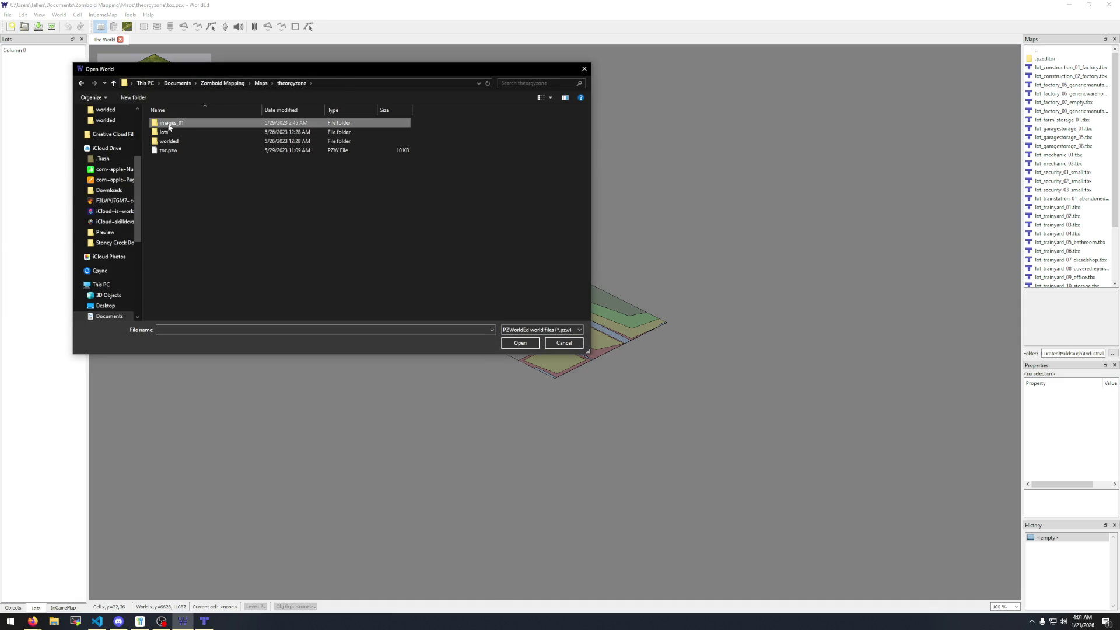
pyautogui.doubleClick(168, 126)
pyautogui.click(564, 342)
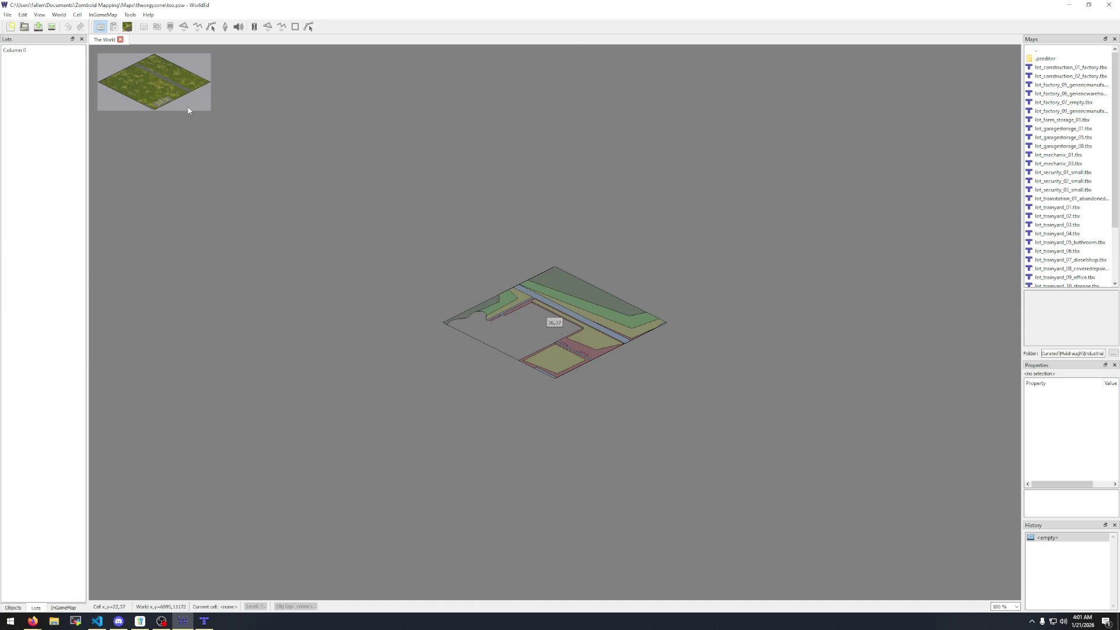
pyautogui.doubleClick(537, 310)
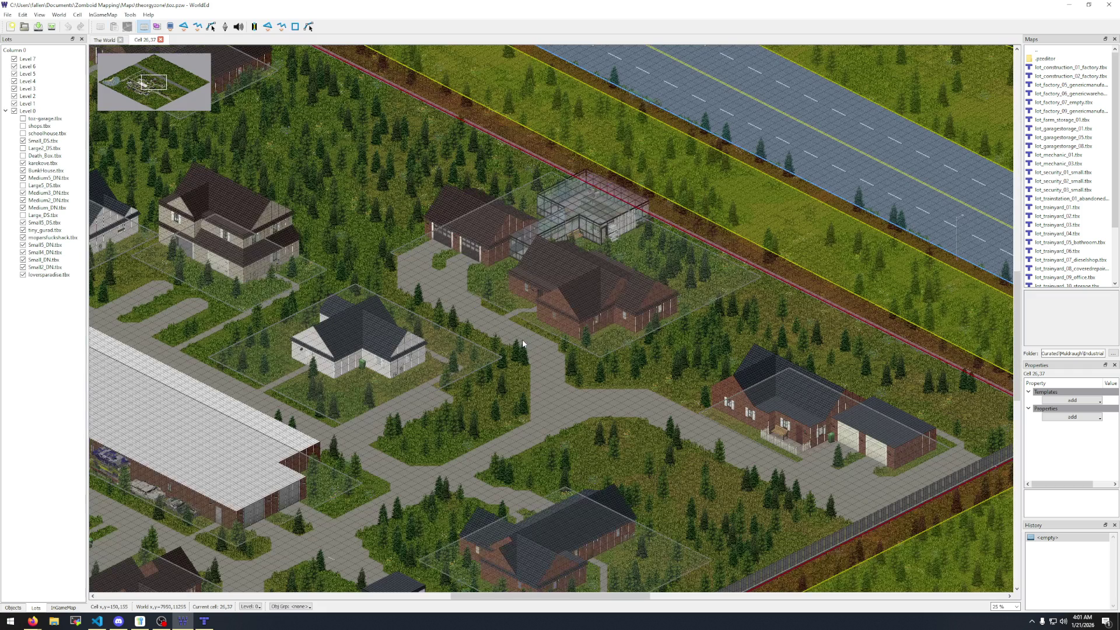
# Zoom out and back in, then pan across the theorgyzone town to its southern road and empty lots.
pyautogui.scroll(-4, 518, 348)
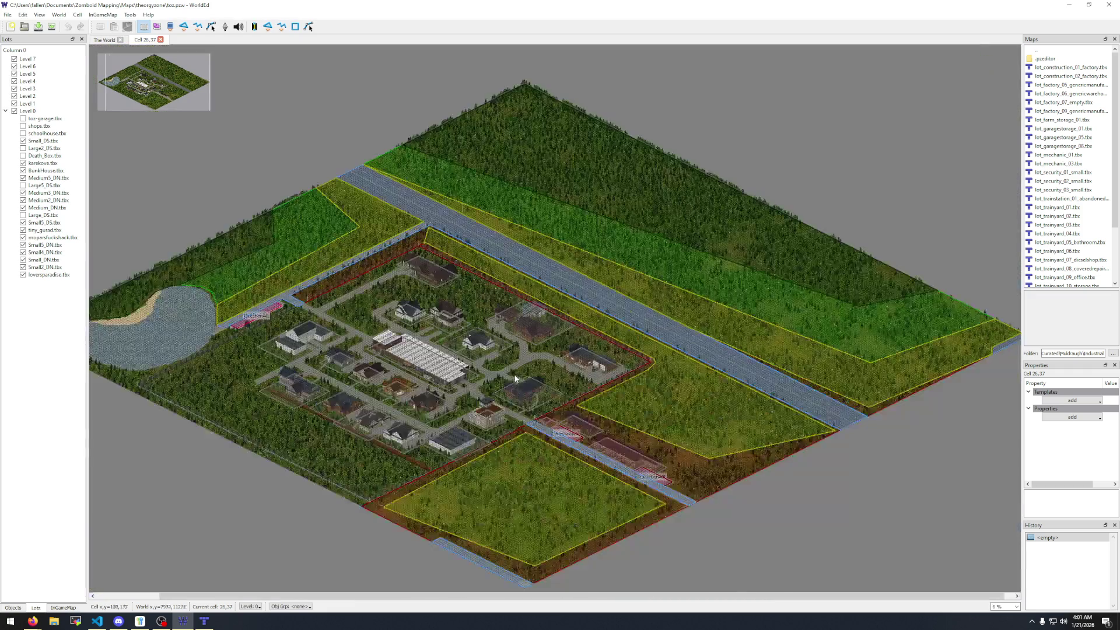
pyautogui.scroll(1, 515, 379)
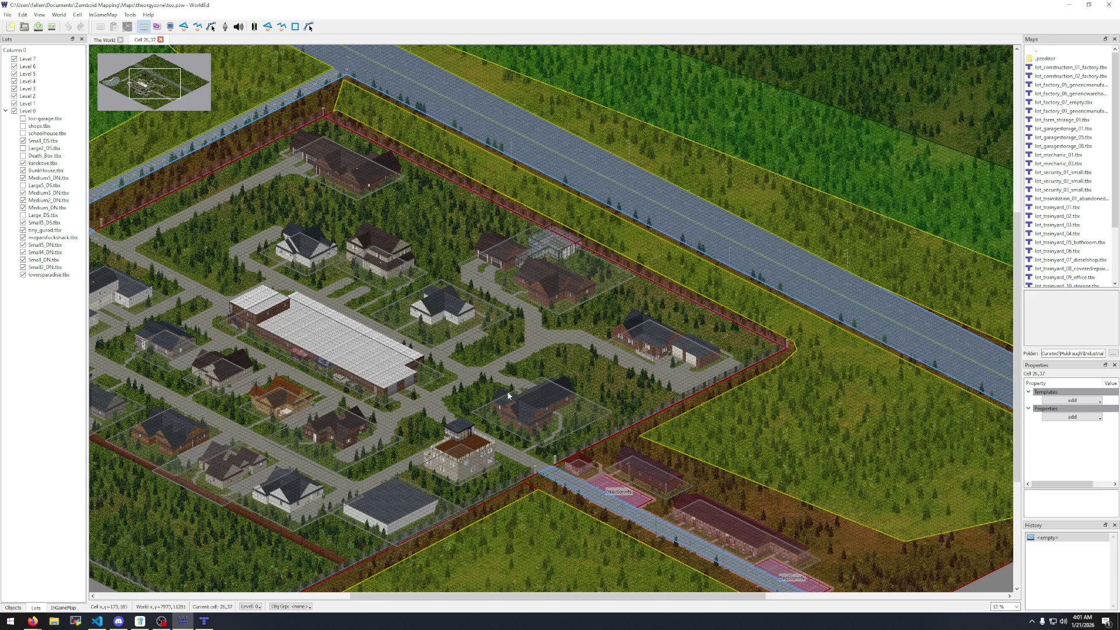
pyautogui.moveTo(597, 529)
pyautogui.mouseDown()
pyautogui.moveTo(579, 455)
pyautogui.moveTo(804, 492)
pyautogui.moveTo(300, 383)
pyautogui.mouseUp()
pyautogui.moveTo(650, 217)
pyautogui.mouseDown()
pyautogui.moveTo(729, 290)
pyautogui.moveTo(671, 216)
pyautogui.moveTo(717, 313)
pyautogui.moveTo(868, 335)
pyautogui.mouseUp()
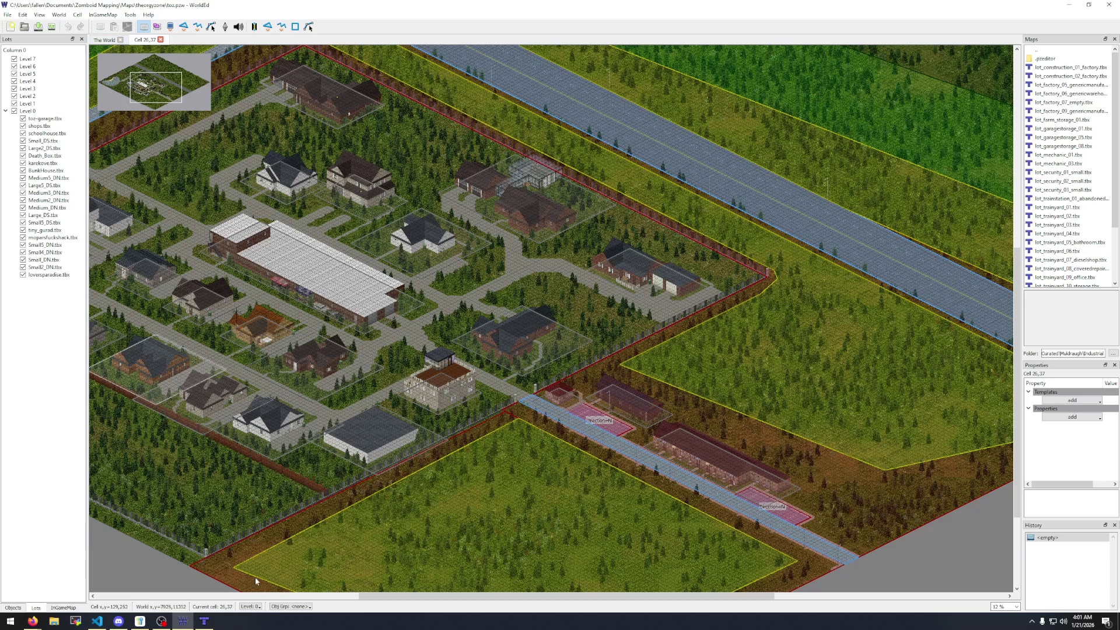
pyautogui.moveTo(32, 622)
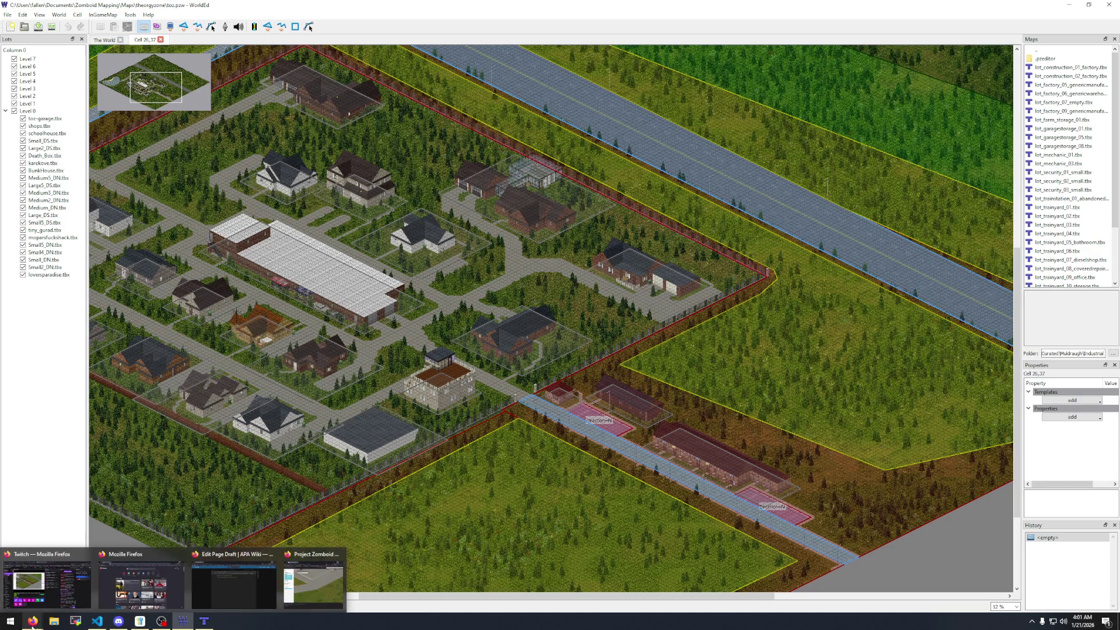
pyautogui.click(308, 596)
pyautogui.moveTo(253, 121); pyautogui.dragTo(667, 101)
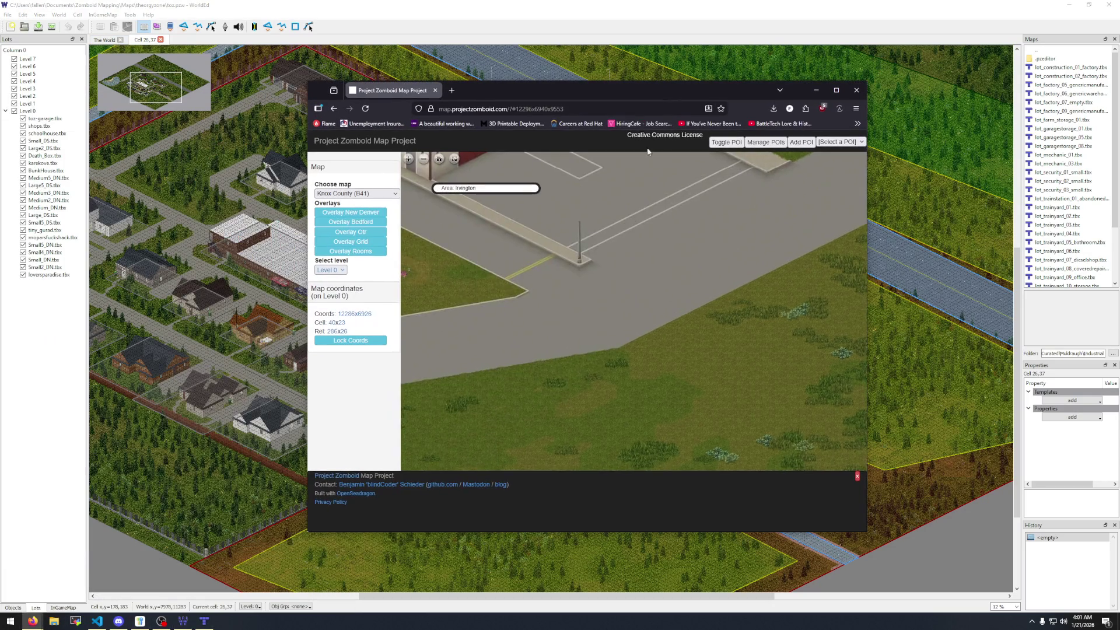
pyautogui.scroll(-5, 611, 347)
pyautogui.scroll(3, 528, 374)
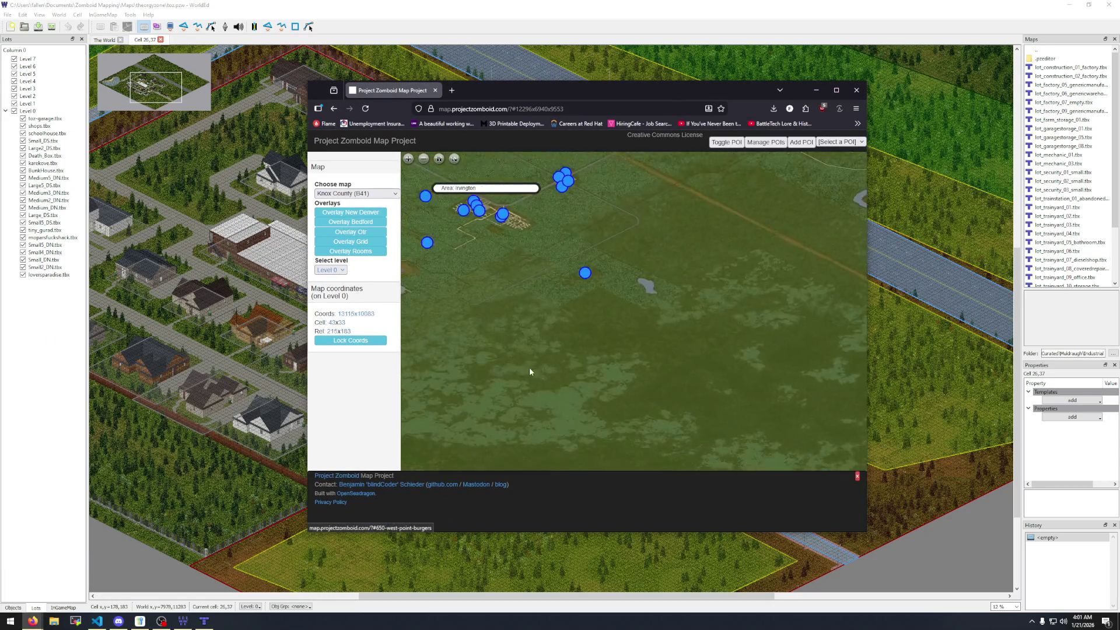
pyautogui.moveTo(484, 338)
pyautogui.mouseDown()
pyautogui.moveTo(674, 397)
pyautogui.moveTo(548, 294)
pyautogui.mouseUp()
pyautogui.scroll(3, 548, 293)
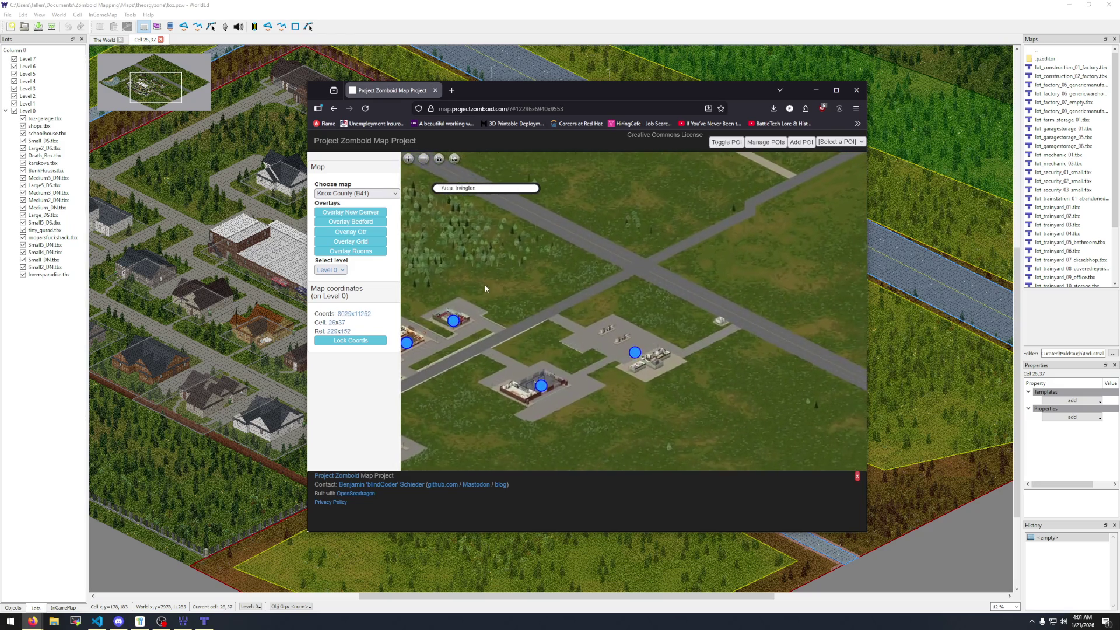
pyautogui.scroll(2, 561, 230)
pyautogui.moveTo(508, 246); pyautogui.dragTo(585, 232)
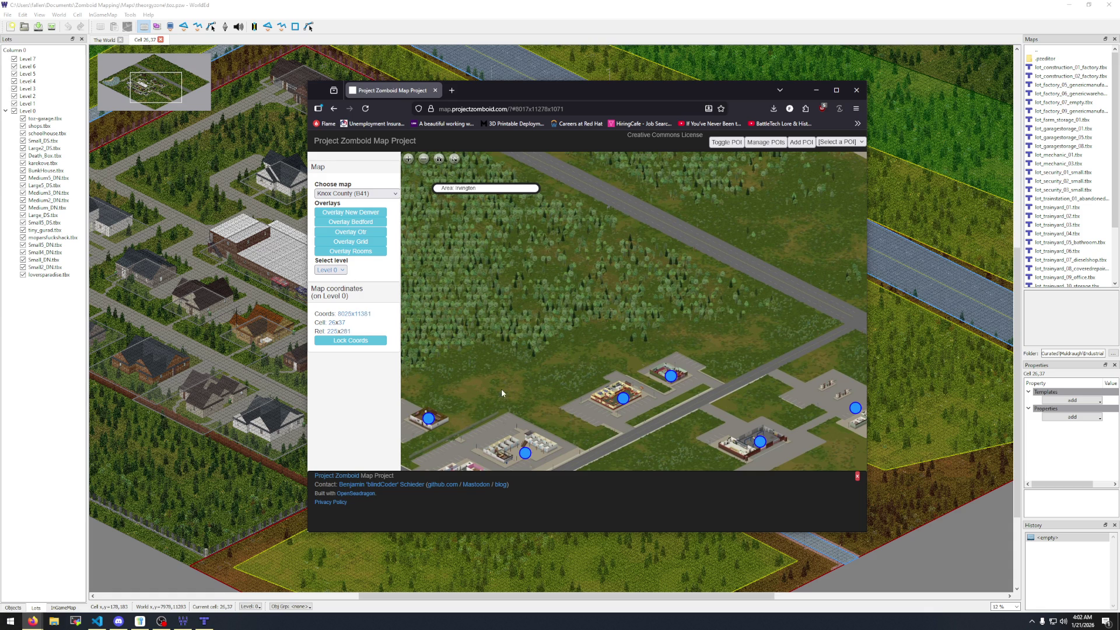
pyautogui.scroll(2, 474, 383)
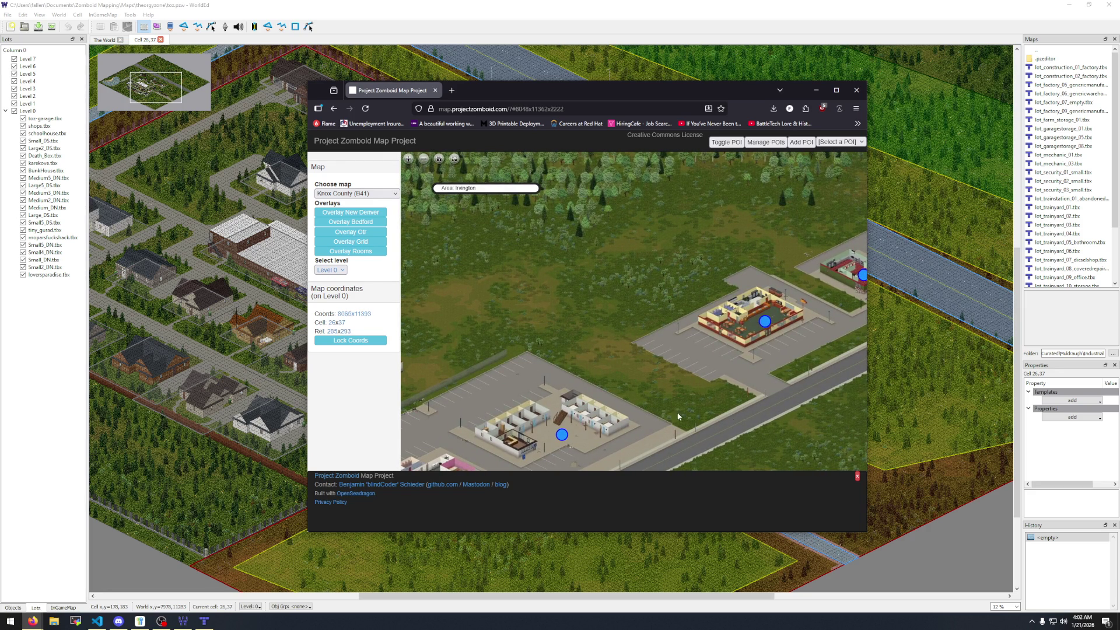
pyautogui.click(298, 245)
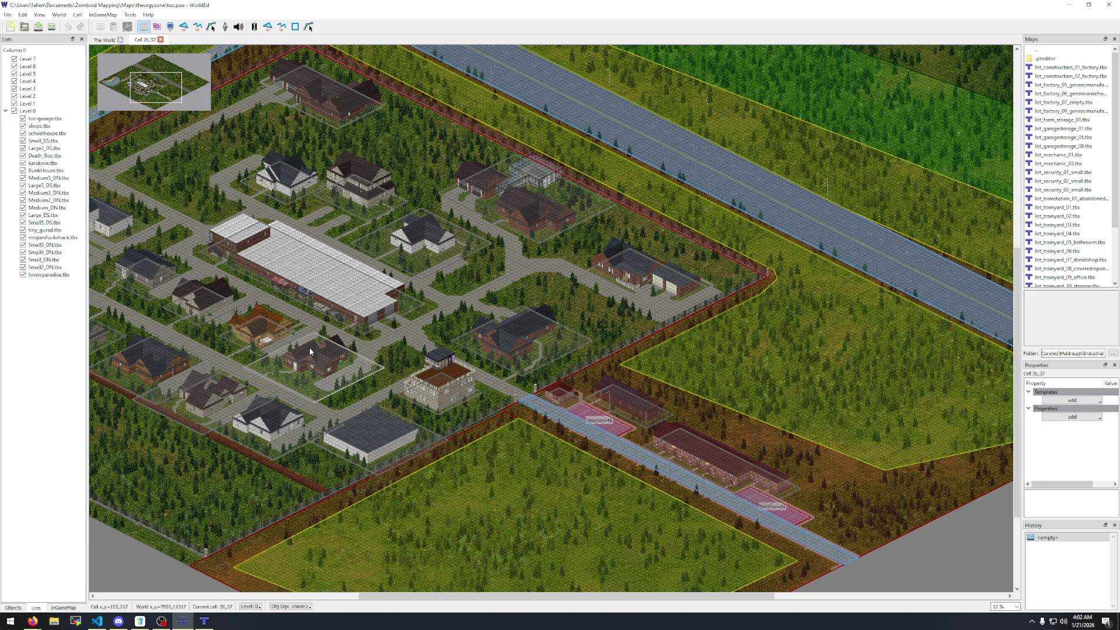
# Pan cell 26,37 so the whole fenced town sits centred with the northern fields visible.
pyautogui.moveTo(309, 347)
pyautogui.mouseDown()
pyautogui.moveTo(494, 354)
pyautogui.moveTo(572, 393)
pyautogui.moveTo(449, 397)
pyautogui.moveTo(262, 292)
pyautogui.moveTo(400, 296)
pyautogui.moveTo(390, 364)
pyautogui.moveTo(377, 289)
pyautogui.moveTo(353, 239)
pyautogui.moveTo(368, 244)
pyautogui.mouseUp()
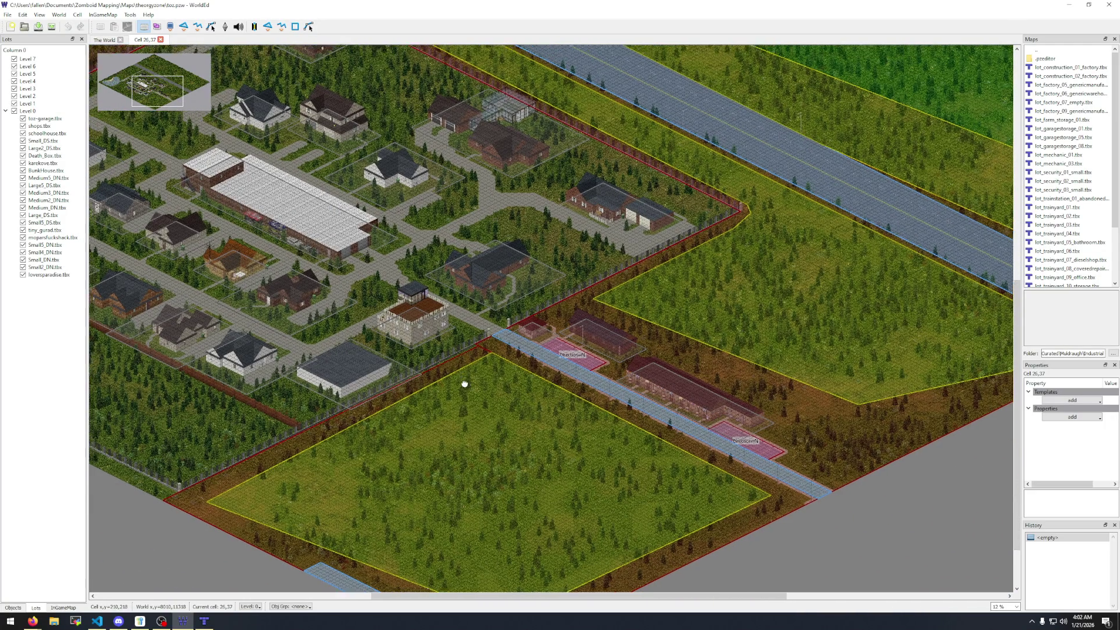
pyautogui.moveTo(465, 382); pyautogui.dragTo(724, 554)
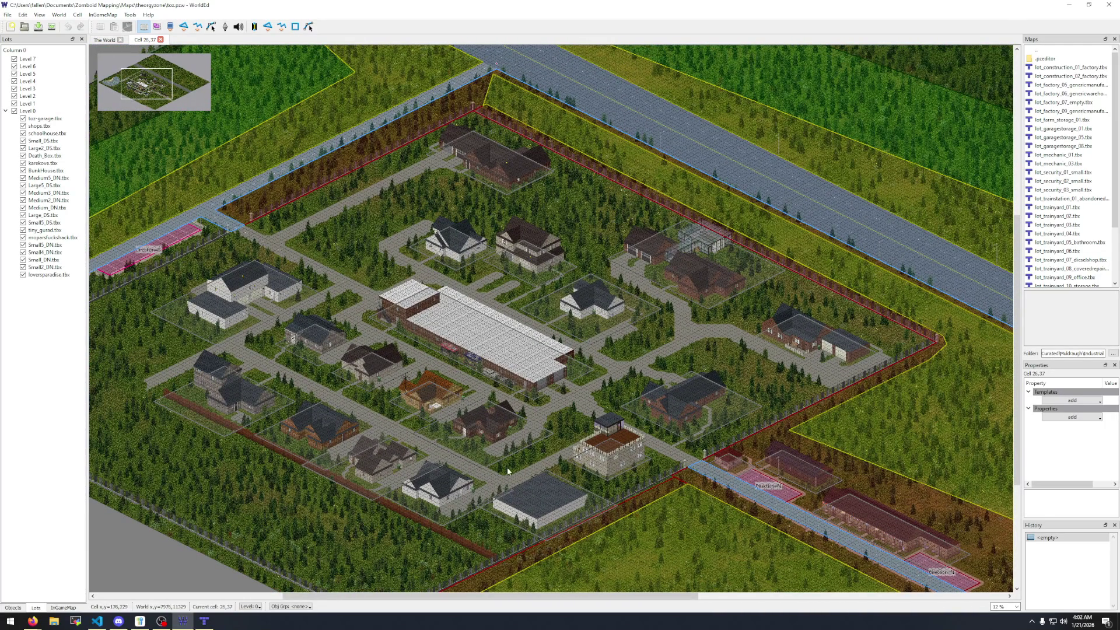
pyautogui.click(116, 16)
# Turn off Show Grid and enable Highlight Current Level to show ground-floor interiors, then survey the town.
pyautogui.moveTo(40, 15)
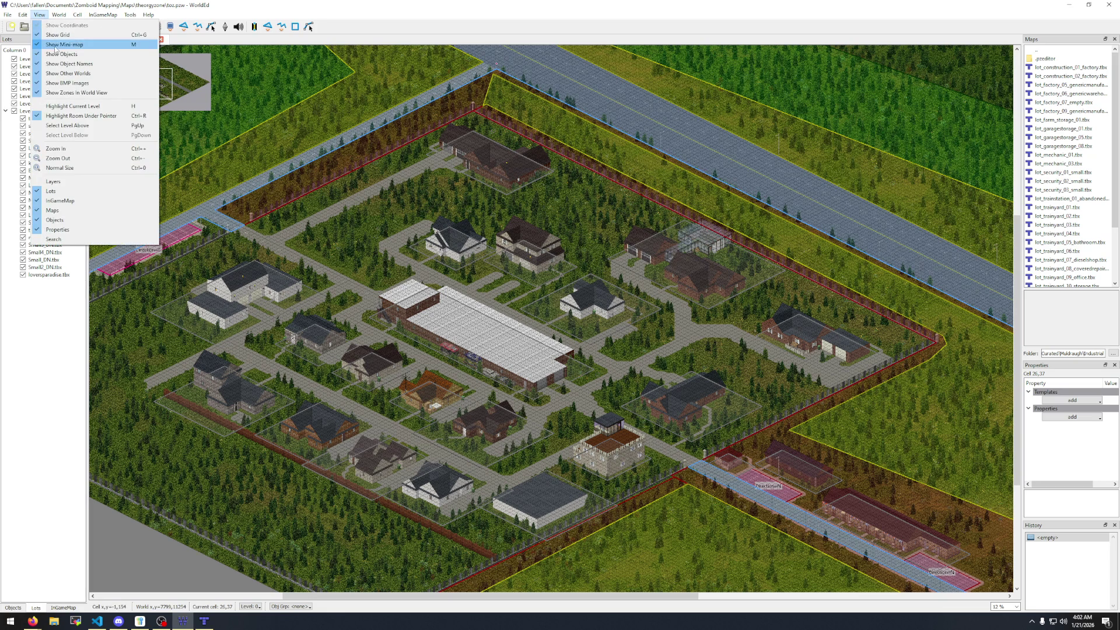
pyautogui.click(58, 36)
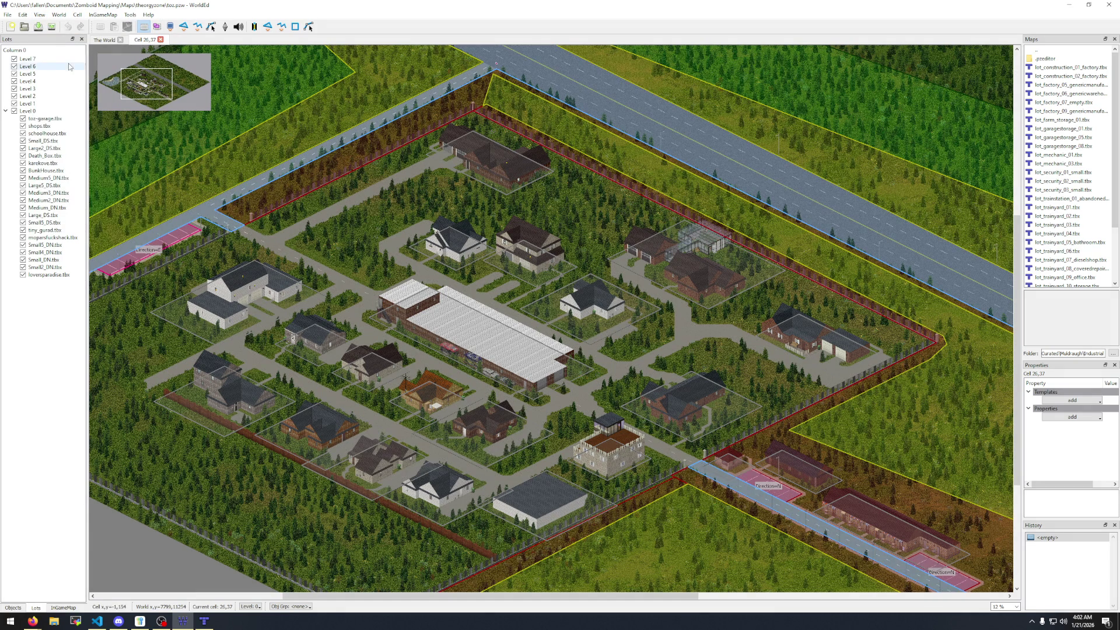
pyautogui.click(39, 15)
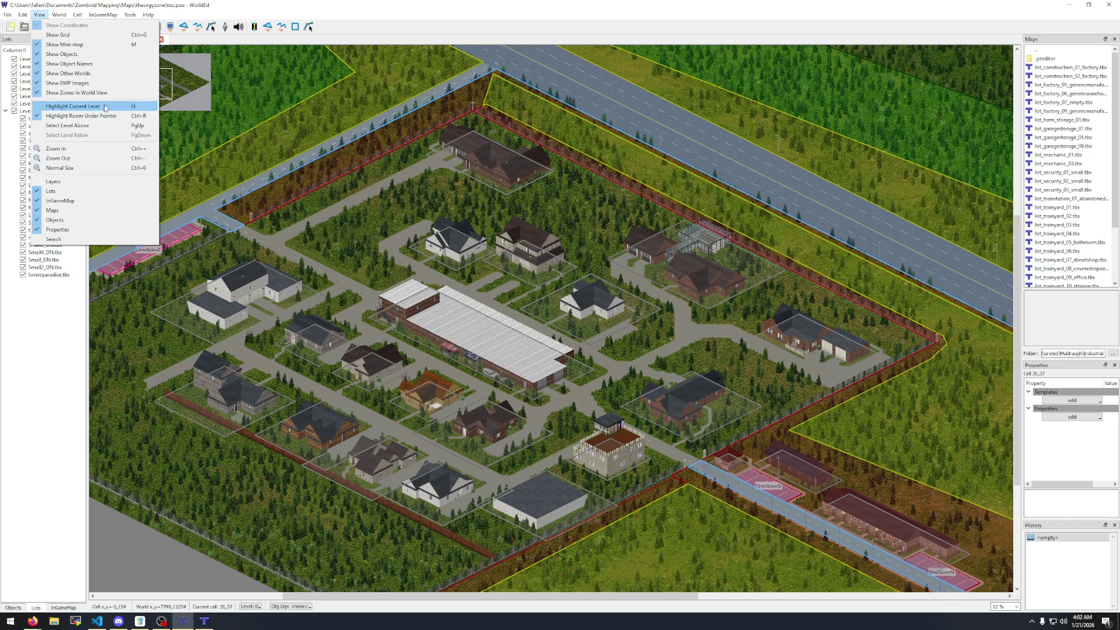
pyautogui.click(72, 106)
pyautogui.scroll(-3, 519, 356)
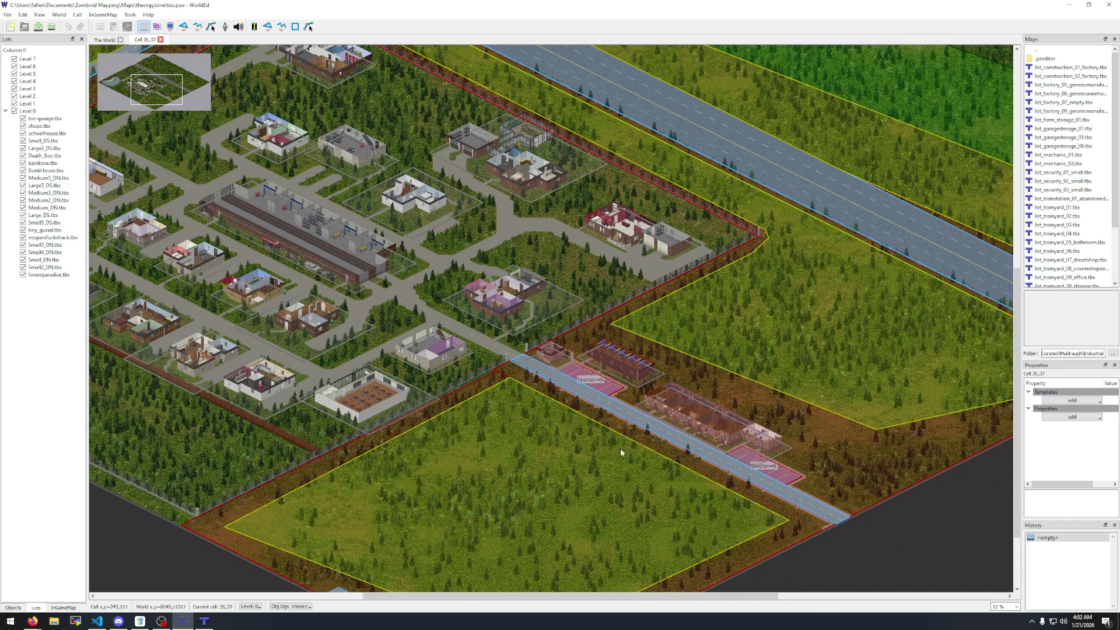
pyautogui.scroll(1, 620, 452)
pyautogui.scroll(-2, 478, 461)
pyautogui.scroll(2, 339, 474)
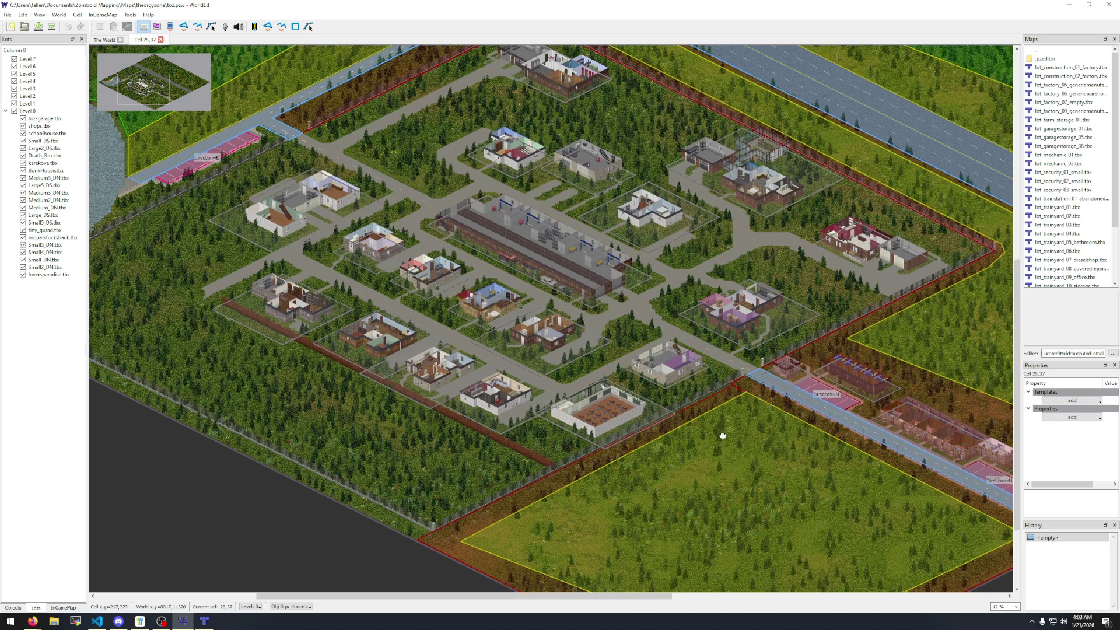
pyautogui.moveTo(722, 430); pyautogui.dragTo(538, 456)
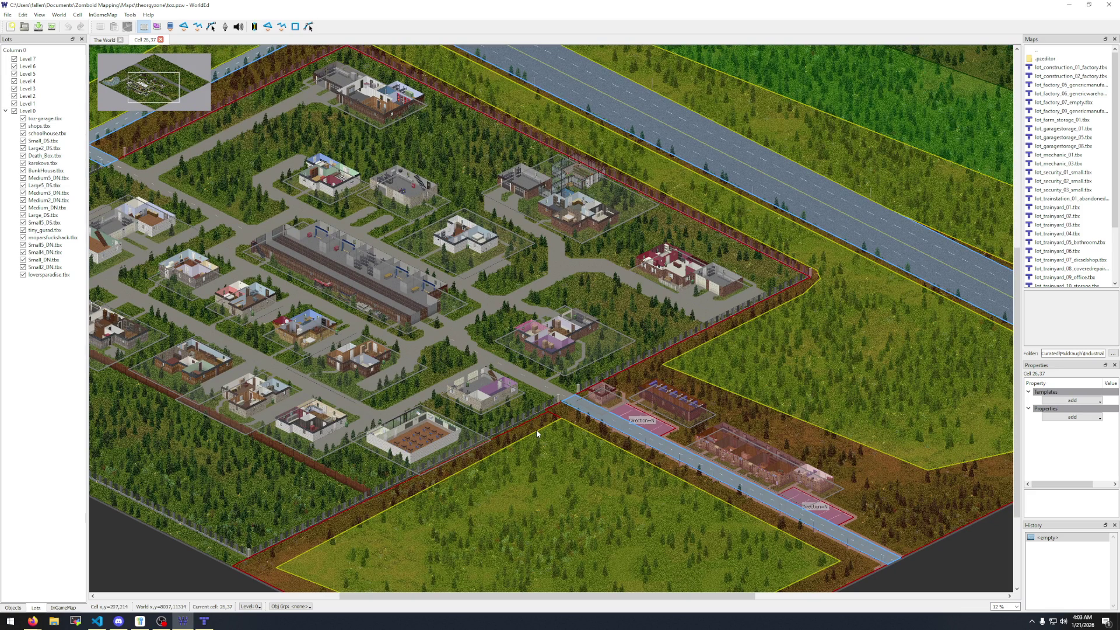
# Flip to the world overview and back to cell 26,37, then pan to the lake and across the town lots.
pyautogui.click(100, 40)
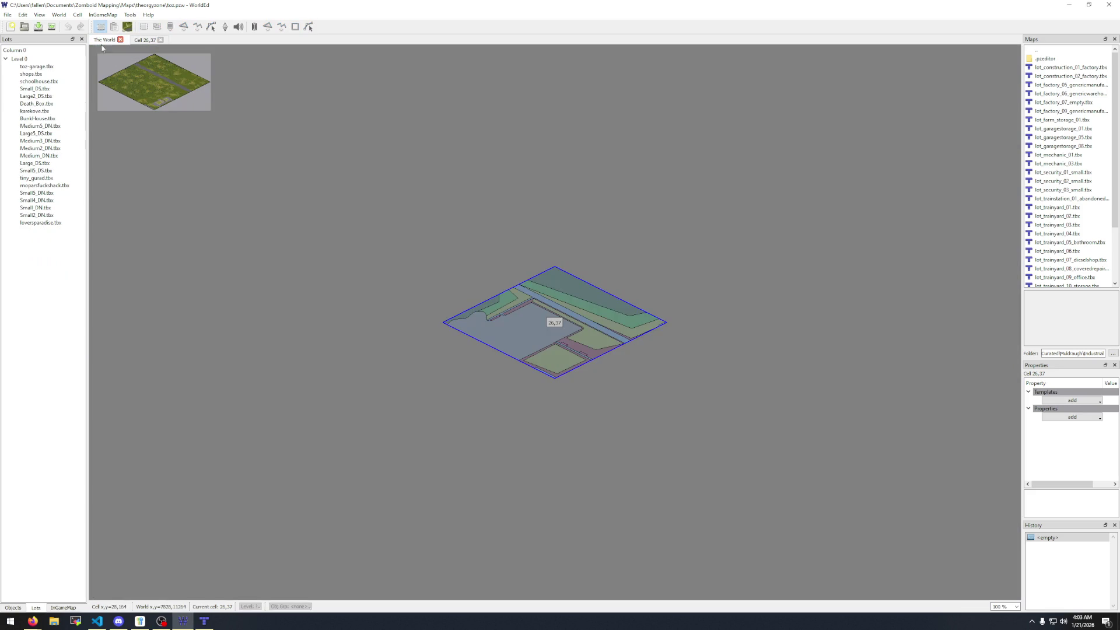
pyautogui.click(143, 40)
pyautogui.scroll(2, 532, 332)
pyautogui.moveTo(532, 332)
pyautogui.mouseDown()
pyautogui.moveTo(698, 257)
pyautogui.moveTo(804, 146)
pyautogui.moveTo(781, 161)
pyautogui.moveTo(774, 284)
pyautogui.moveTo(311, 258)
pyautogui.moveTo(366, 208)
pyautogui.moveTo(498, 167)
pyautogui.mouseUp()
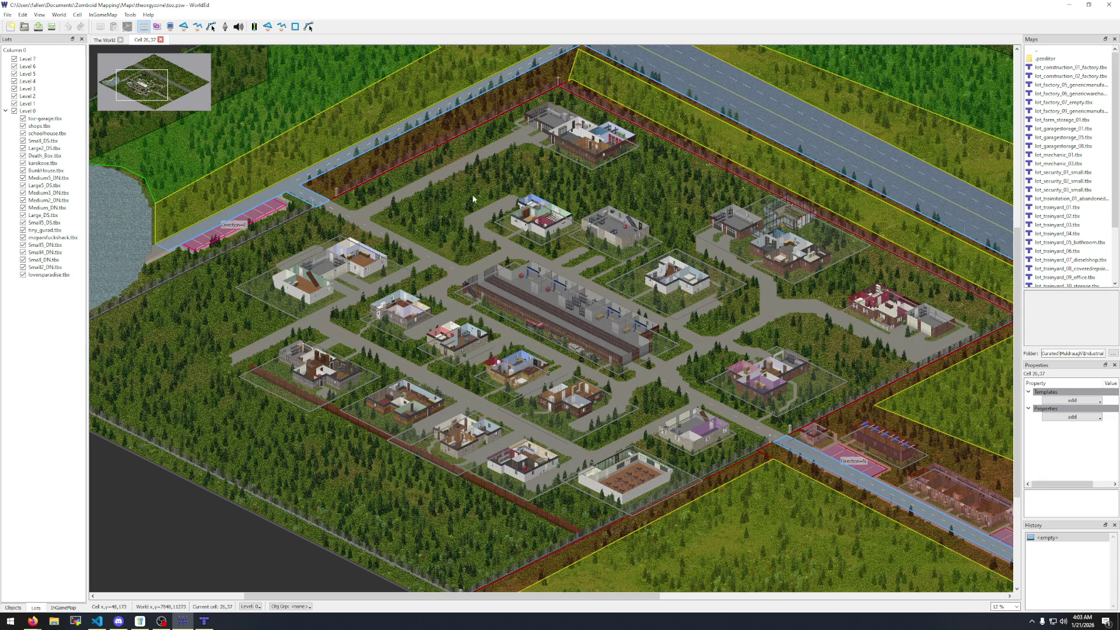
pyautogui.moveTo(474, 197); pyautogui.dragTo(436, 157)
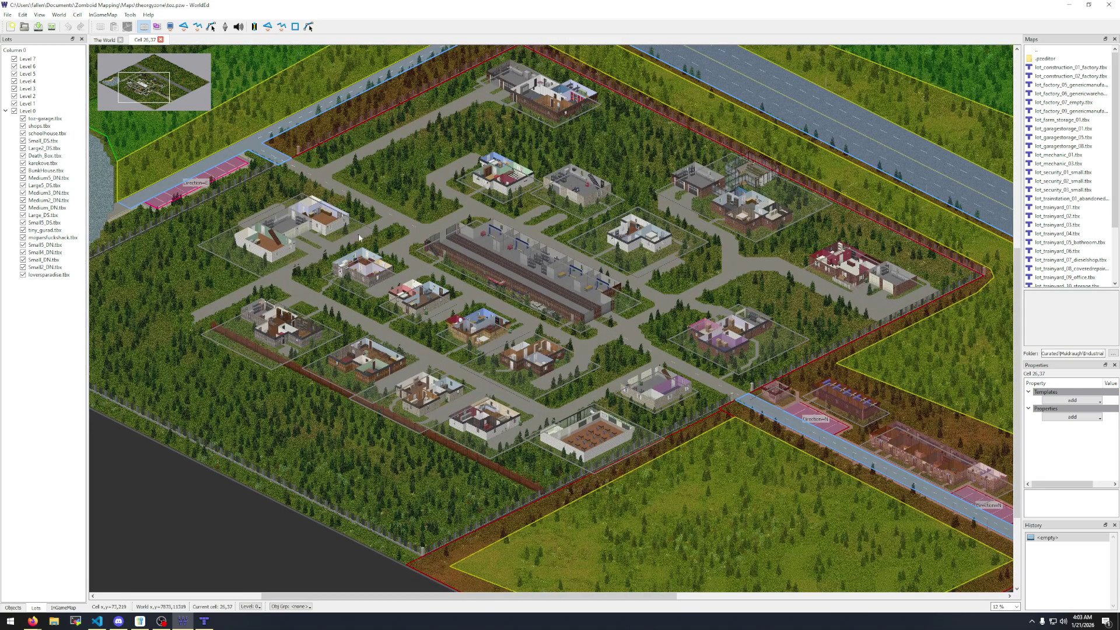
pyautogui.moveTo(375, 174); pyautogui.dragTo(451, 202)
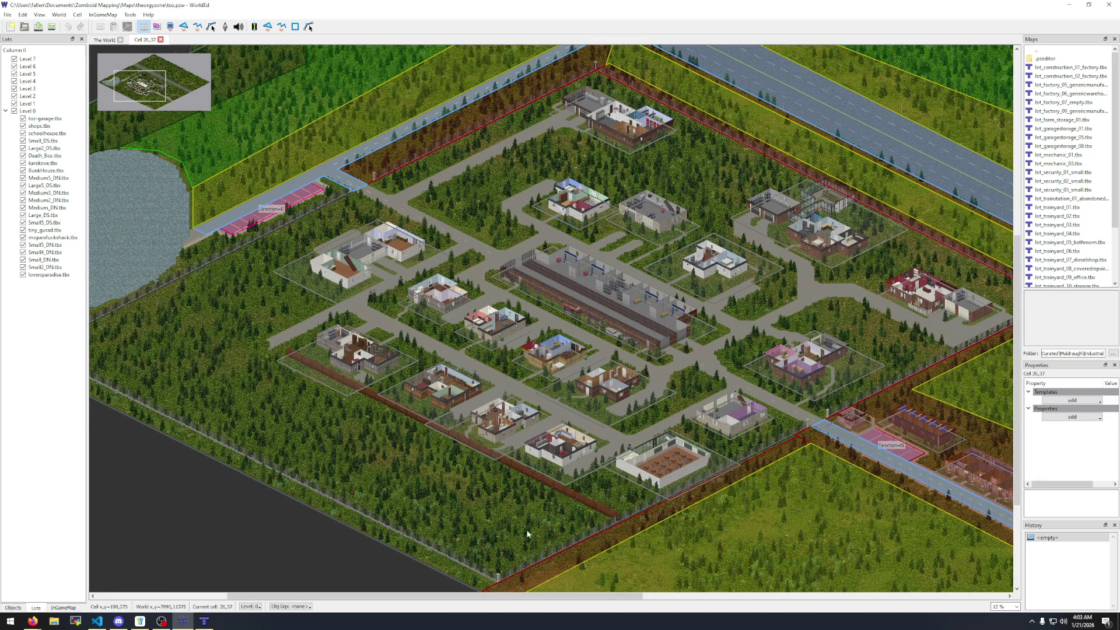
# Scroll around the lots once more and close the theorgyzone world with Ctrl+W.
pyautogui.scroll(4, 319, 276)
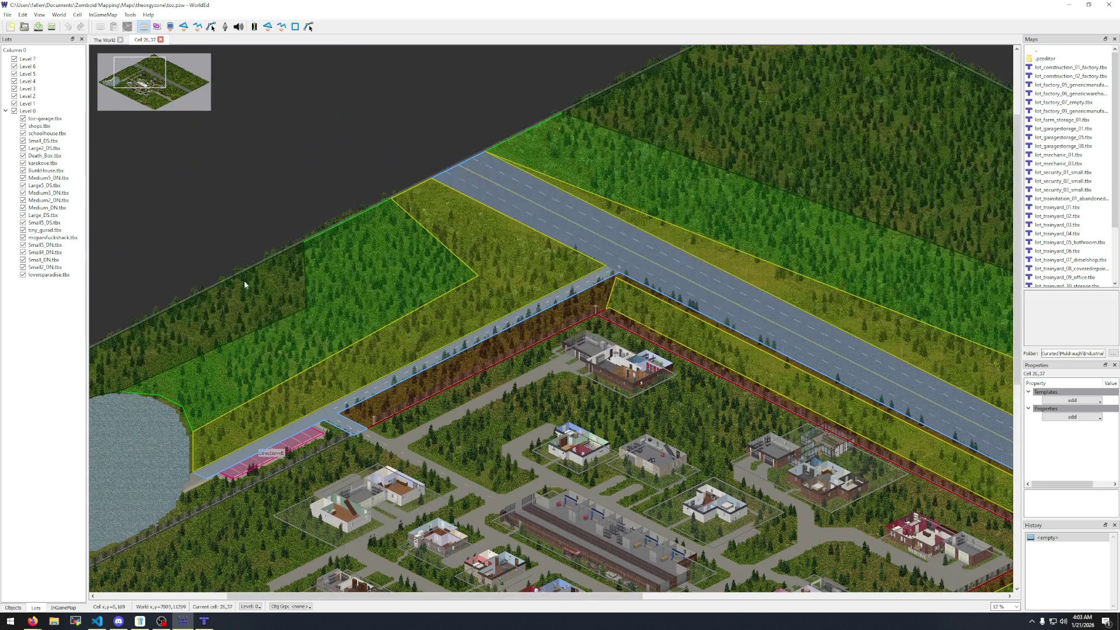
pyautogui.scroll(-3, 244, 280)
pyautogui.hscroll(-2, 341, 295)
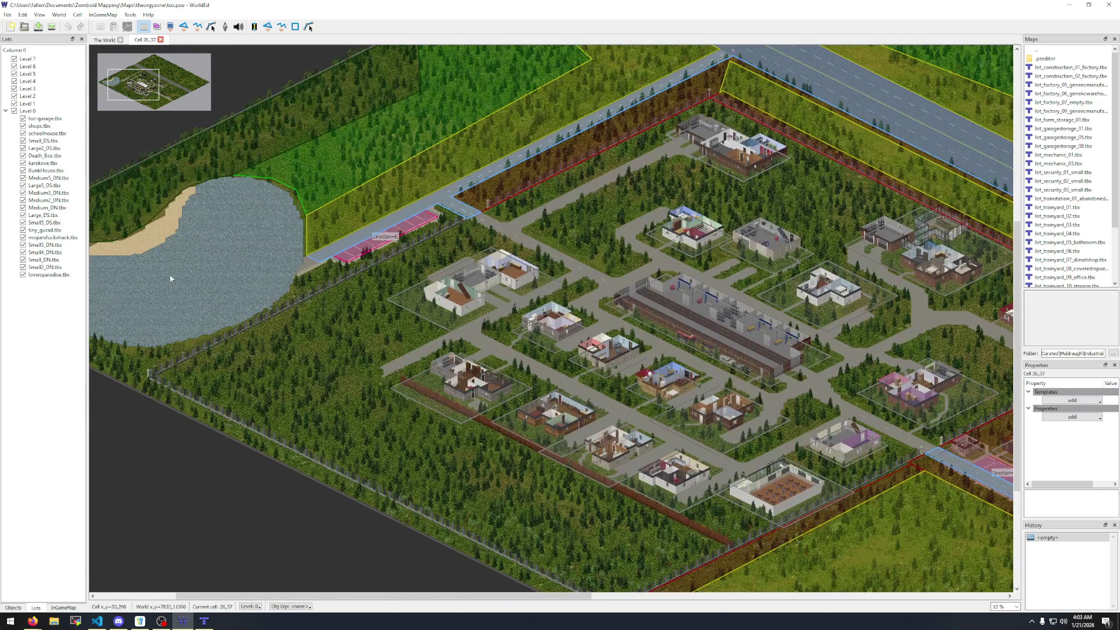
pyautogui.hscroll(4, 180, 334)
pyautogui.scroll(-2, 181, 334)
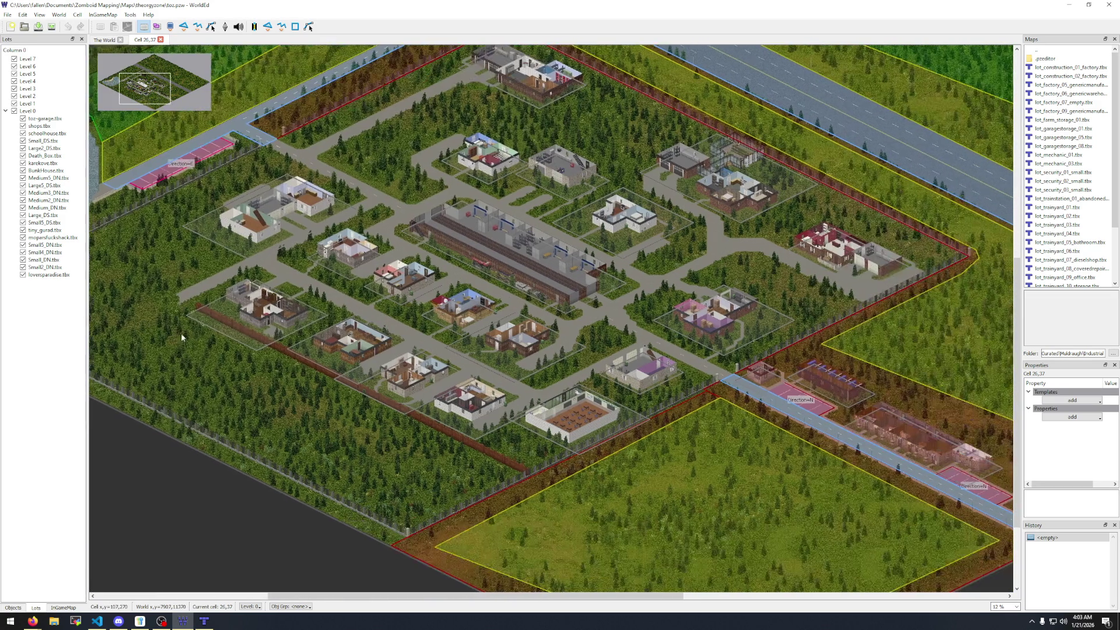
pyautogui.hotkey('ctrl', 'w')
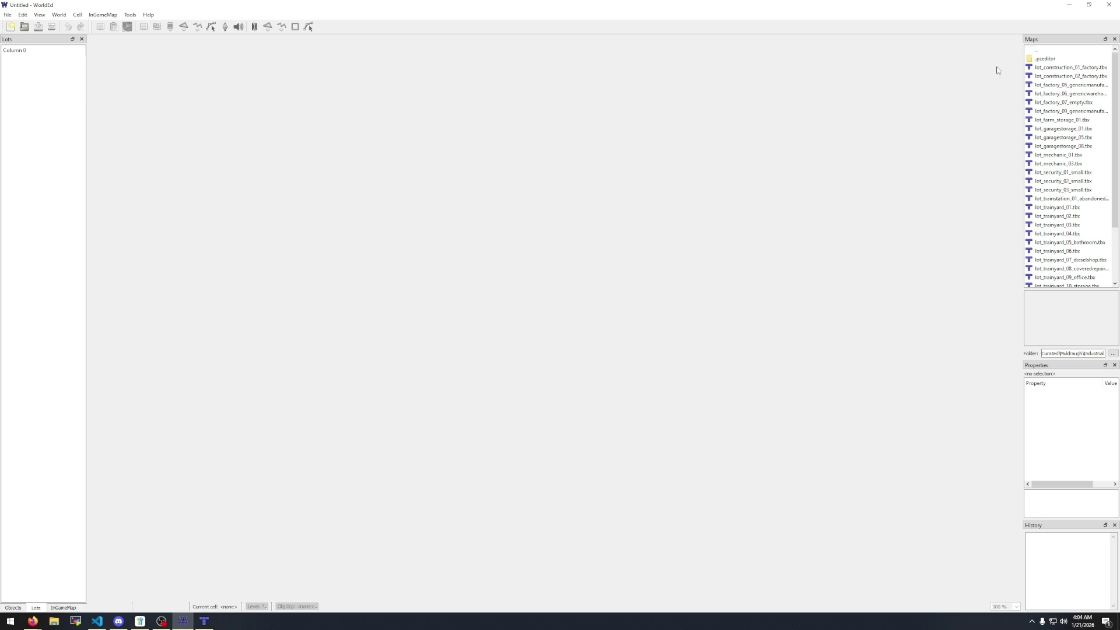
# Close WorldEd and the online map viewer window.
pyautogui.click(1108, 4)
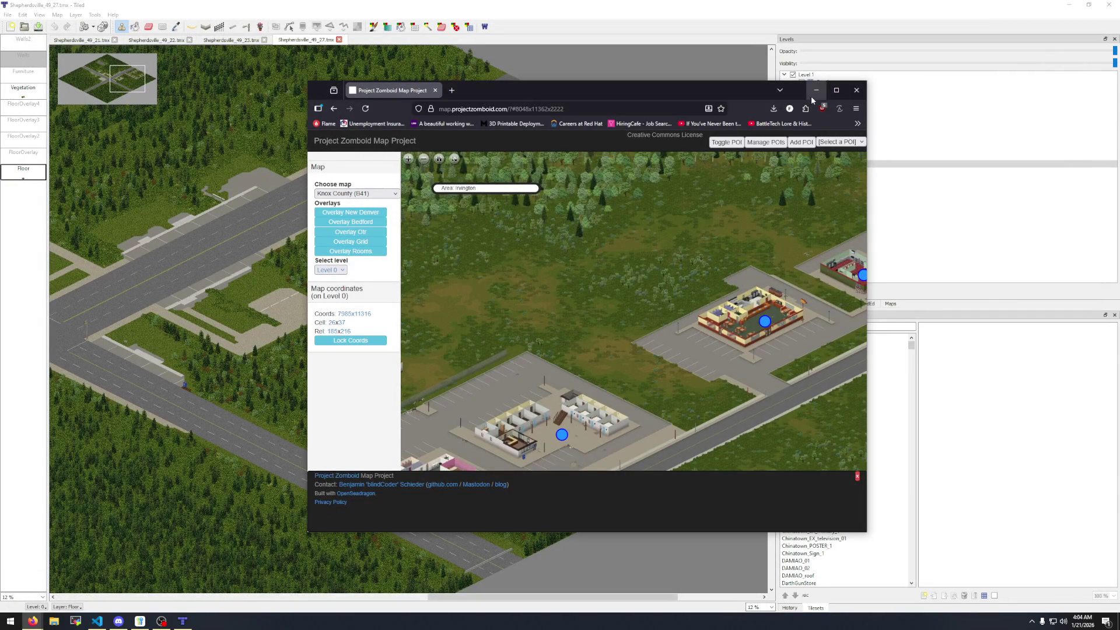
pyautogui.click(857, 90)
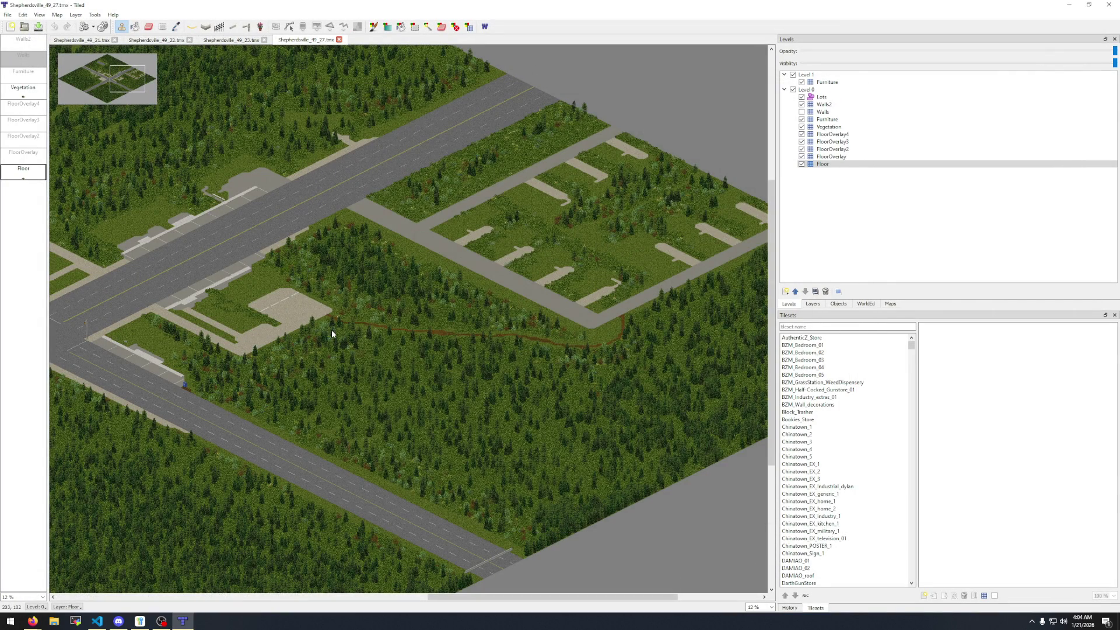
pyautogui.scroll(-3, 331, 330)
pyautogui.scroll(3, 332, 330)
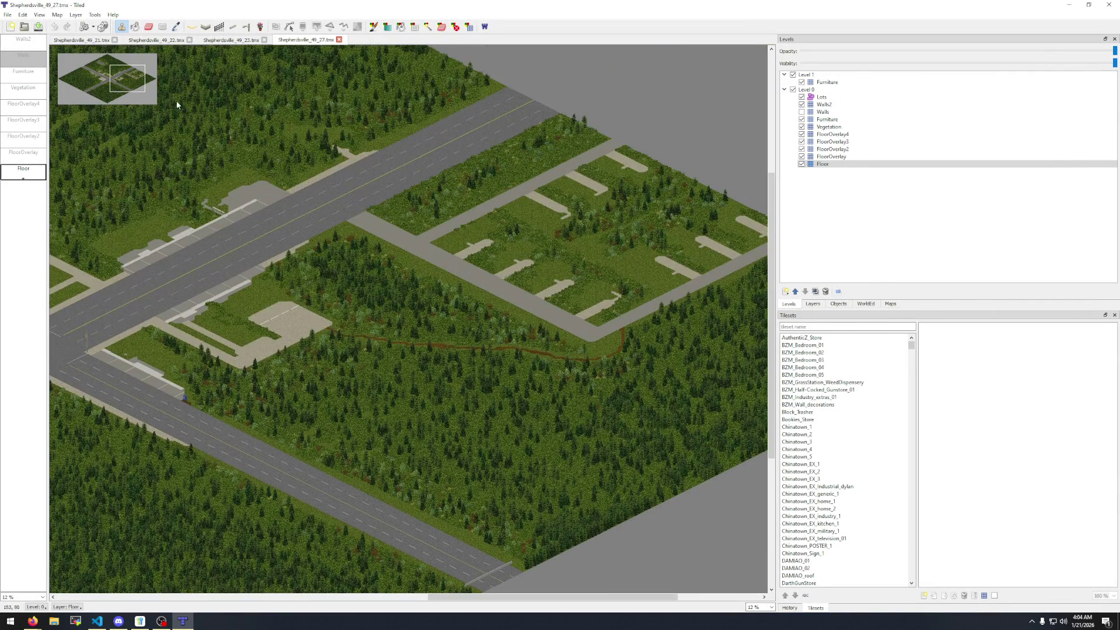
# Close the Shepherdsville_49_27, 49_23, 49_21 and 49_22 map tabs, then exit TileZed.
pyautogui.click(339, 40)
pyautogui.click(265, 40)
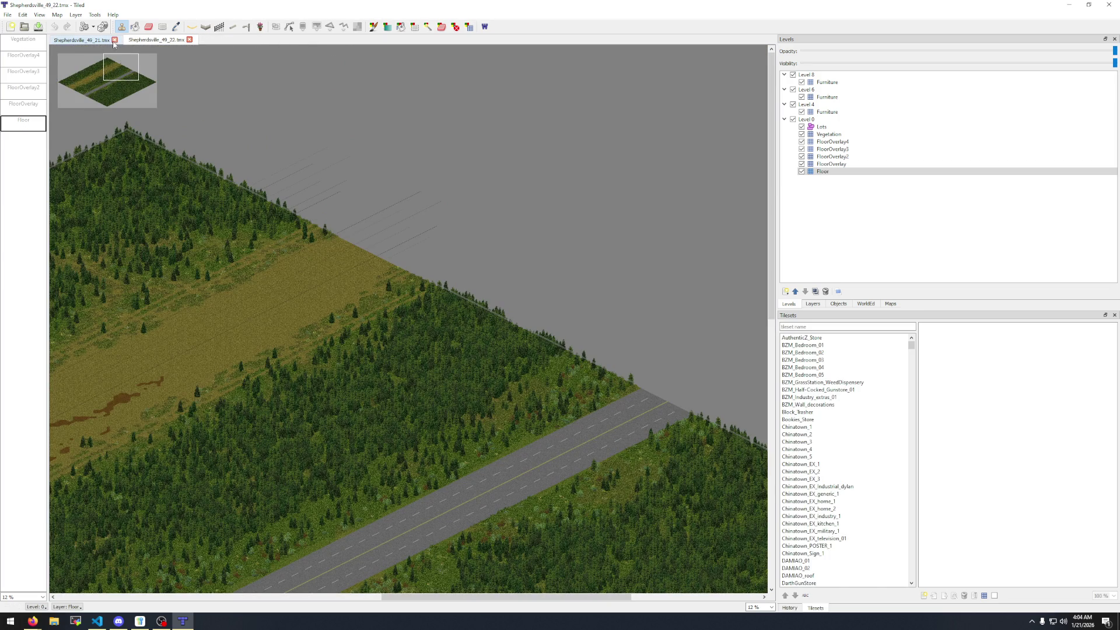
pyautogui.click(115, 40)
pyautogui.click(114, 39)
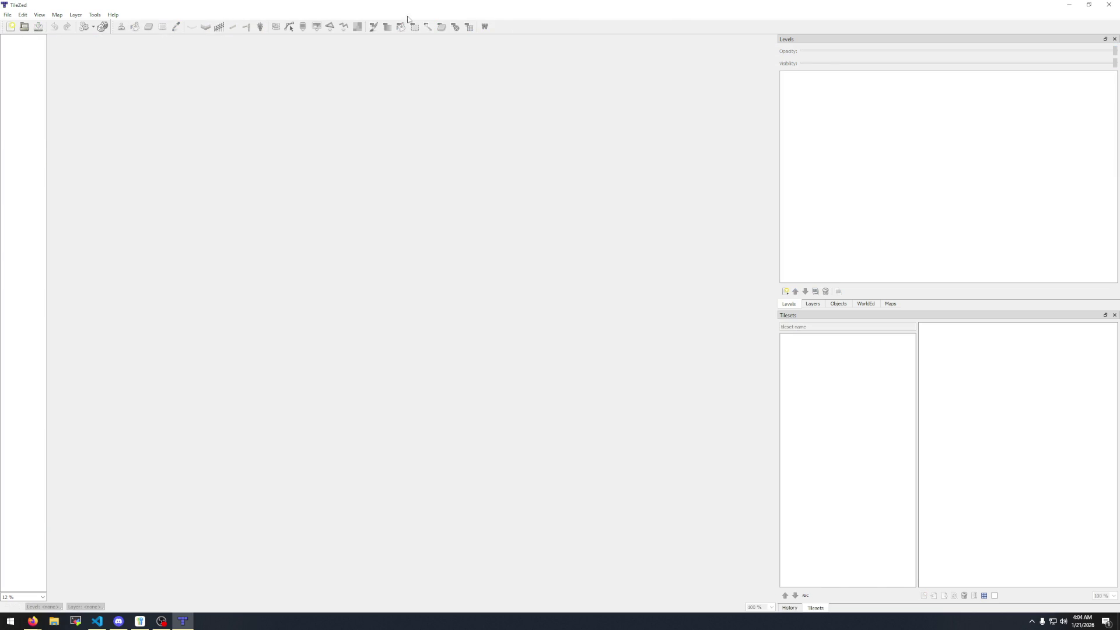
pyautogui.click(1104, 5)
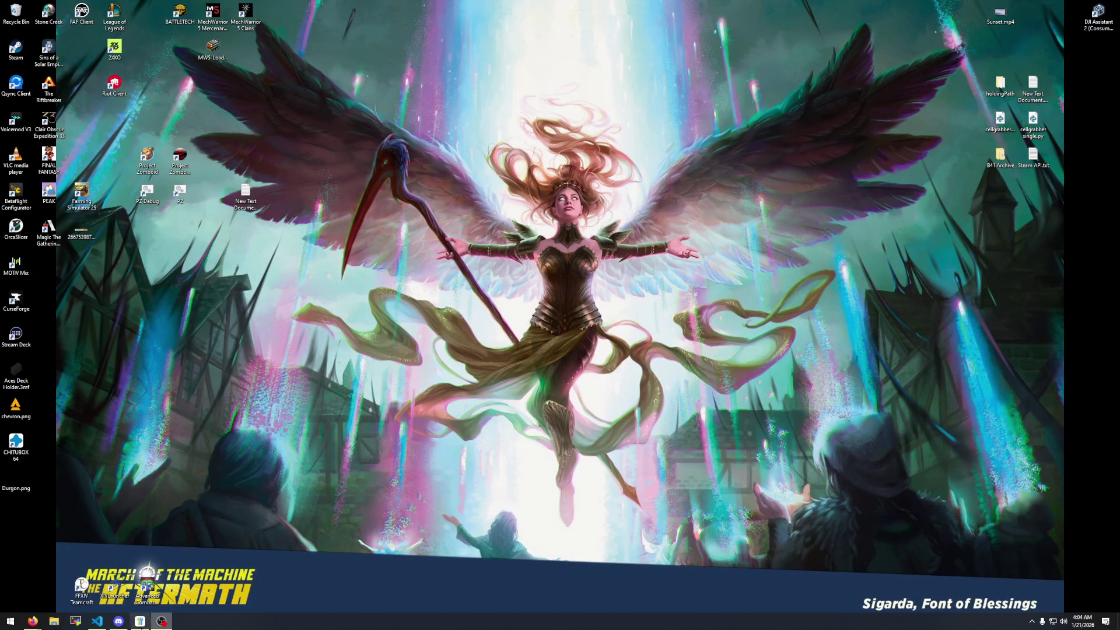
# Close the VS Code window with pres_vinegar.txt and the wiki page draft window.
pyautogui.click(97, 621)
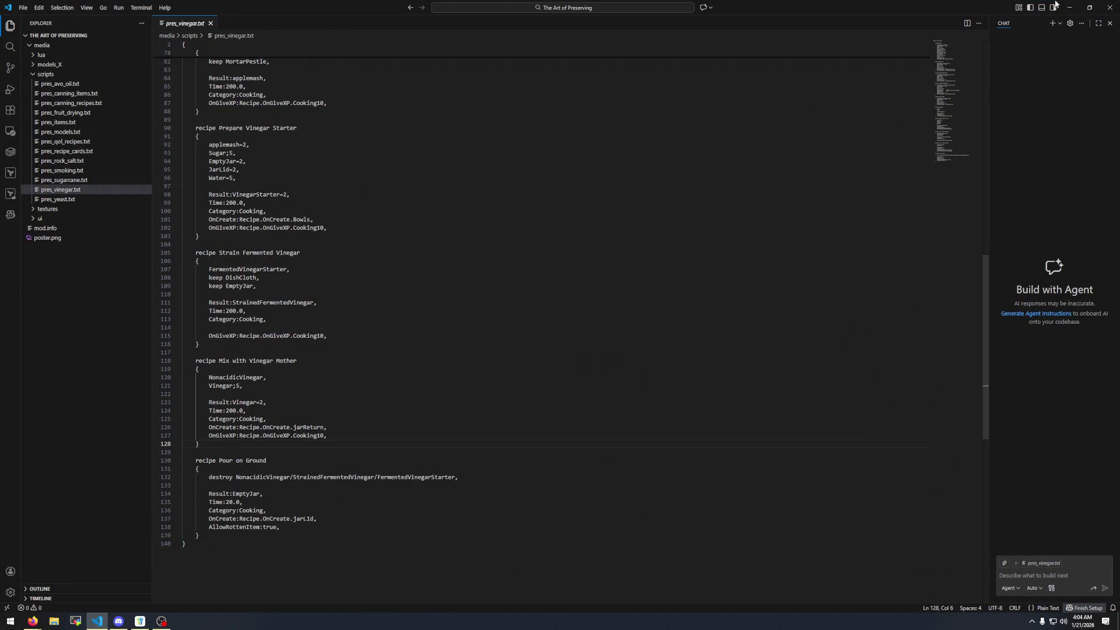
pyautogui.click(1110, 7)
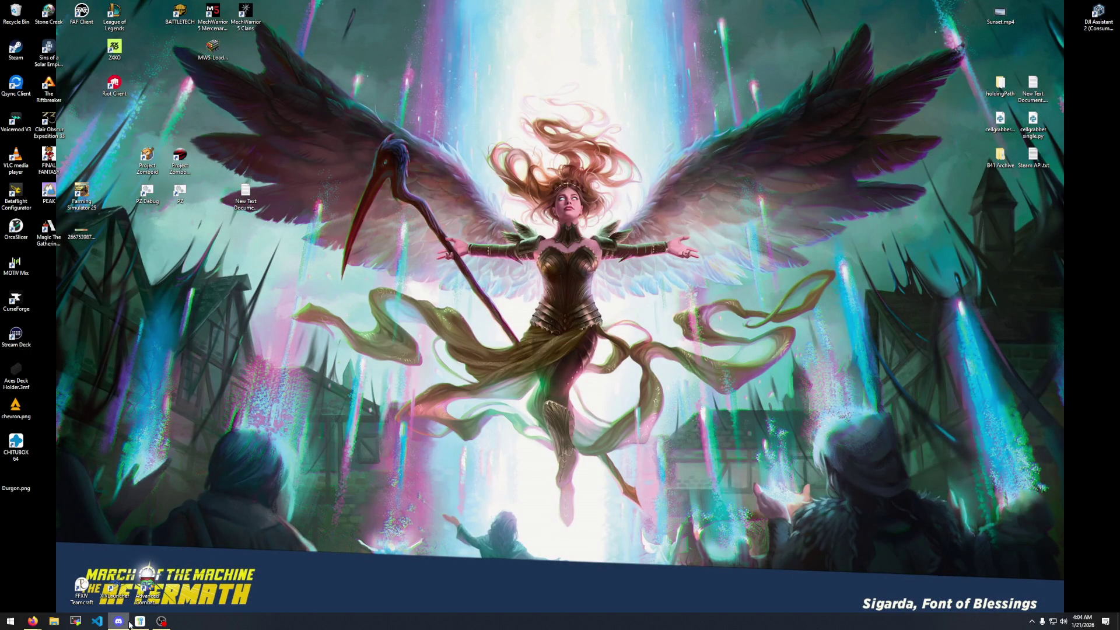
pyautogui.moveTo(28, 624)
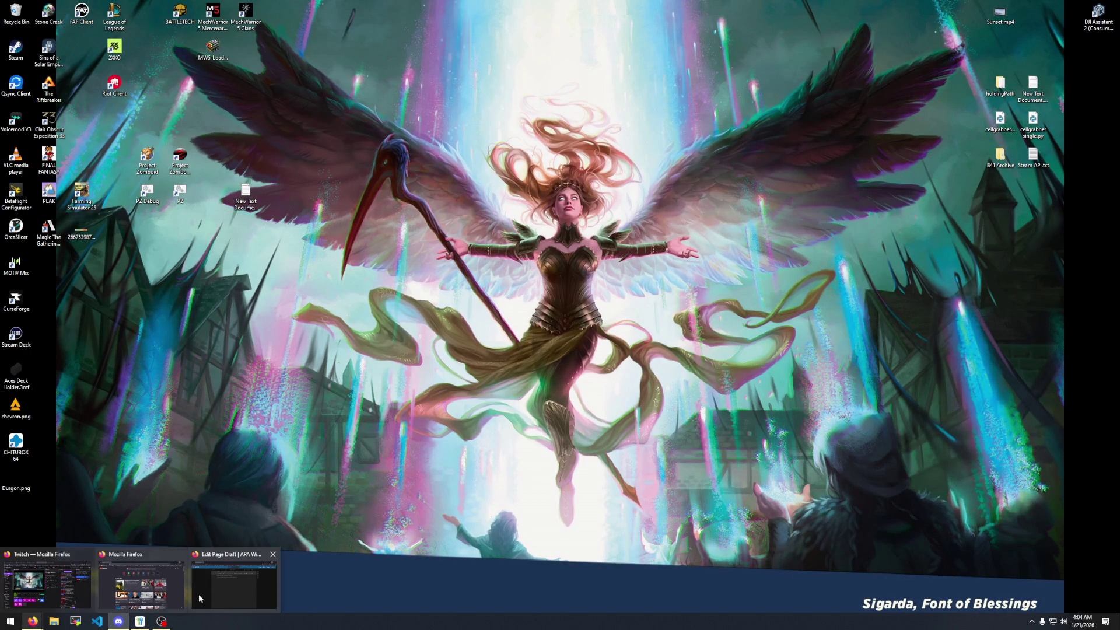
pyautogui.click(219, 589)
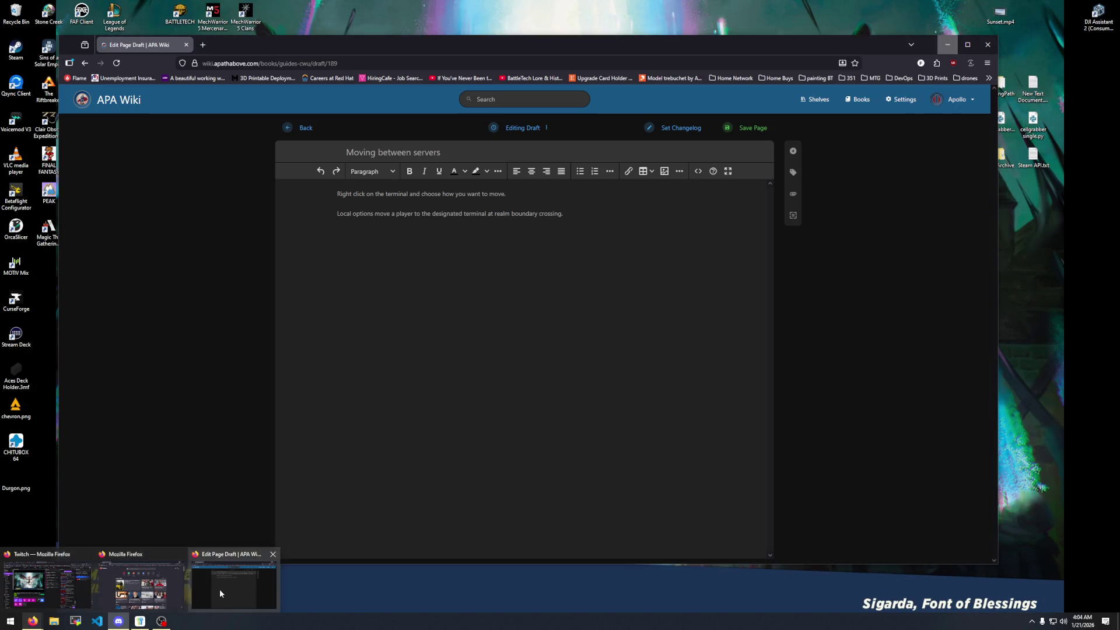
pyautogui.click(987, 44)
# Close the blank Firefox new-tab window, leaving the desktop clear.
pyautogui.moveTo(33, 622)
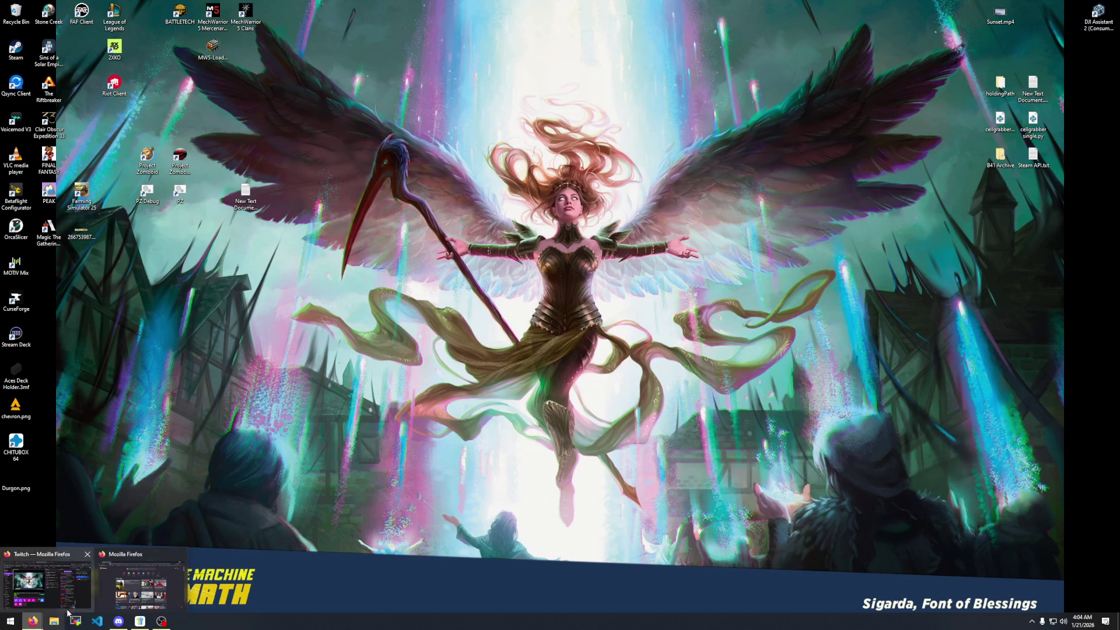
pyautogui.click(140, 584)
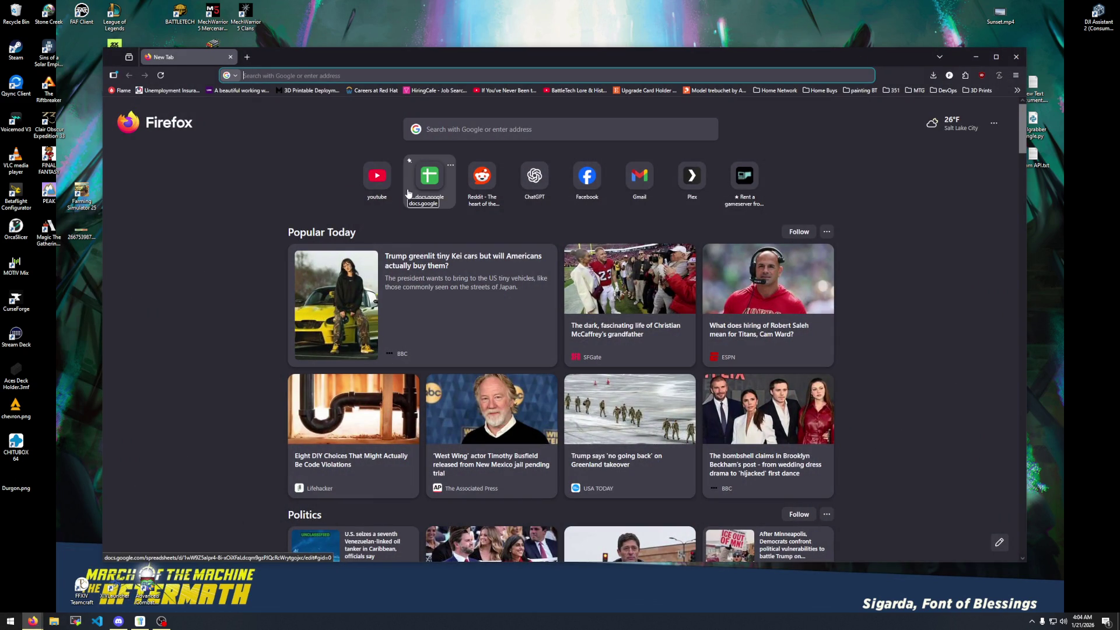
pyautogui.click(1016, 57)
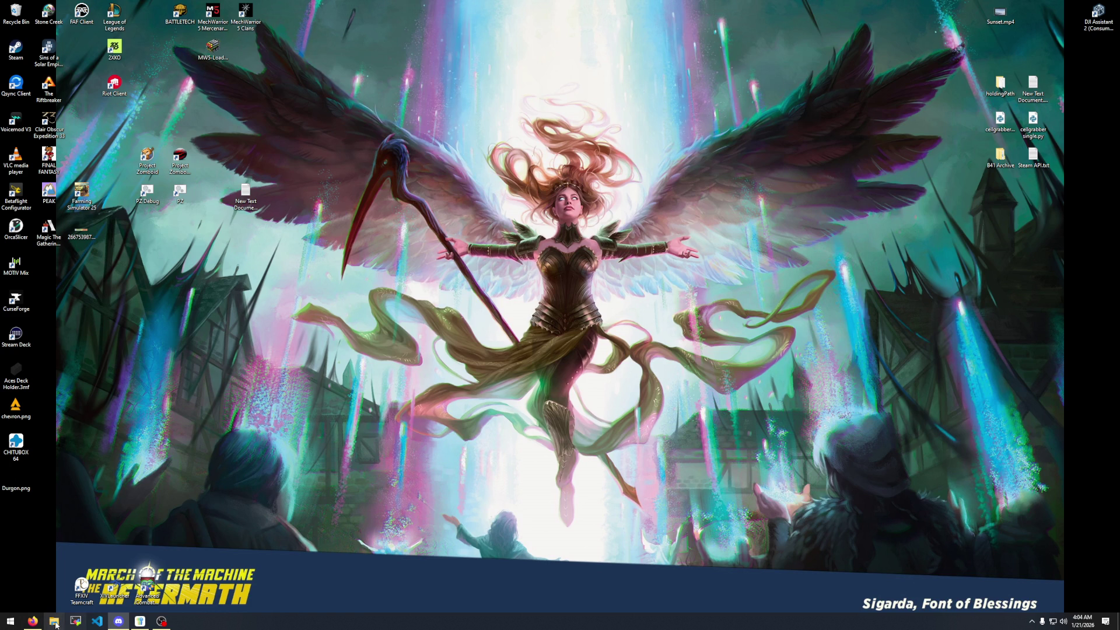
pyautogui.moveTo(32, 621)
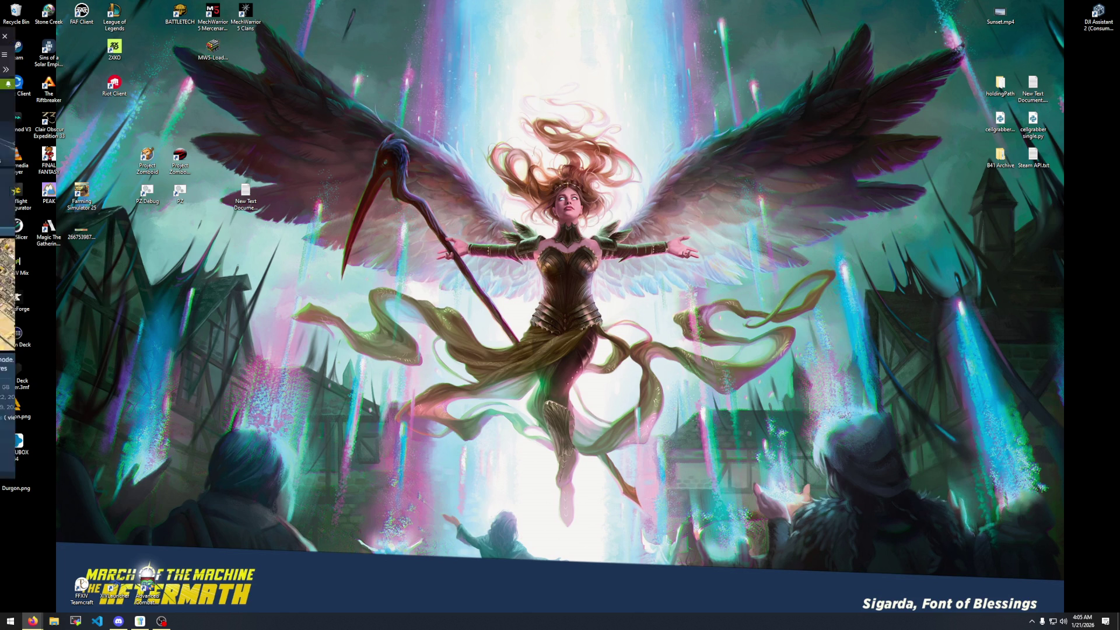
# Restore Firefox on the Dead Sun Expanse page and open the overall map screenshot full-size.
pyautogui.press('super+d')
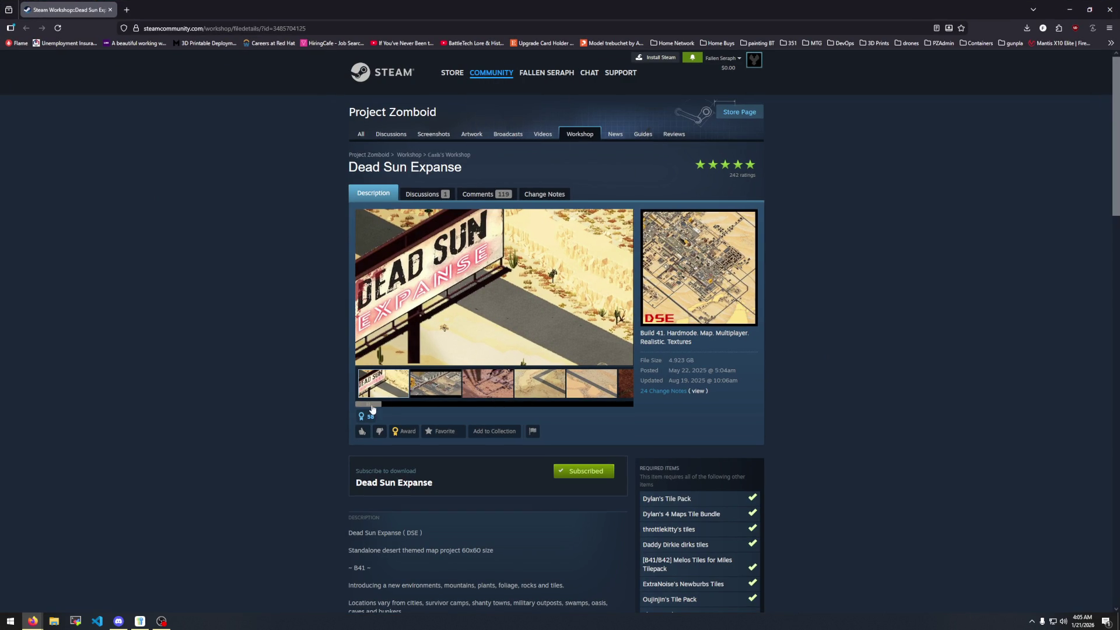
pyautogui.moveTo(368, 403); pyautogui.dragTo(613, 407)
pyautogui.click(522, 381)
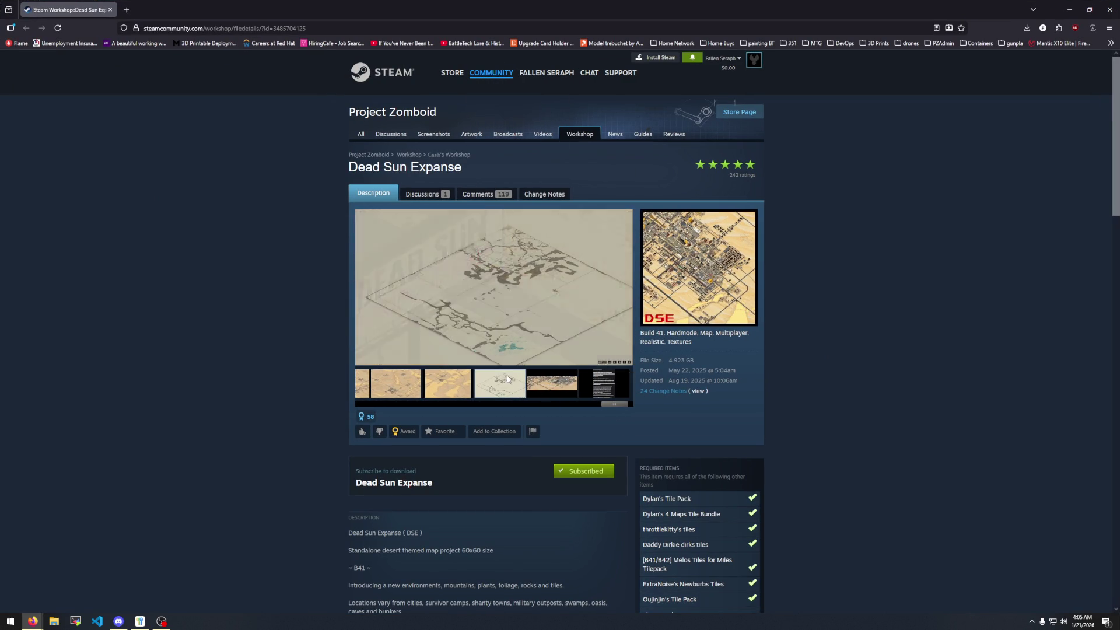
pyautogui.click(418, 296)
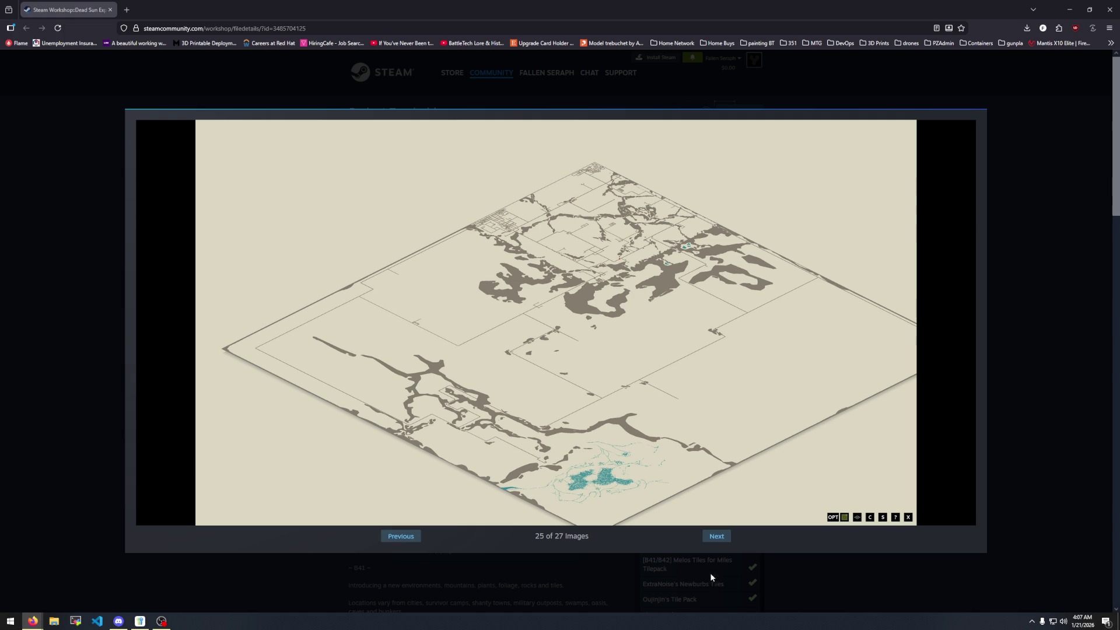
# Step back through the screenshots to the city view, image 20 of 27, then close the full-size viewer.
pyautogui.click(716, 536)
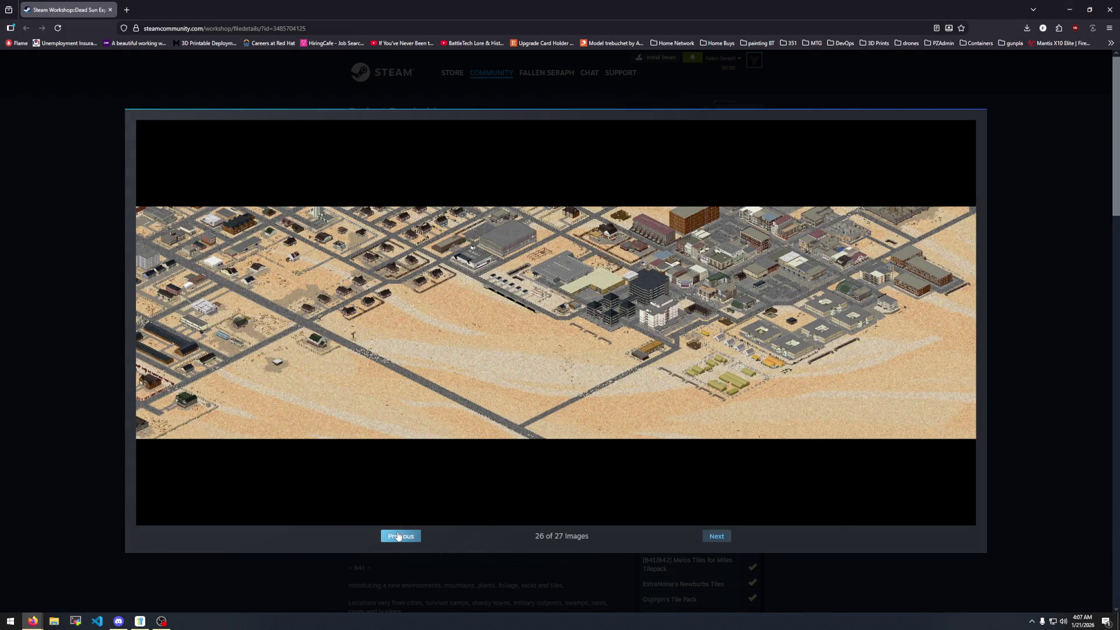
pyautogui.click(398, 536)
pyautogui.click(399, 536)
pyautogui.click(398, 536)
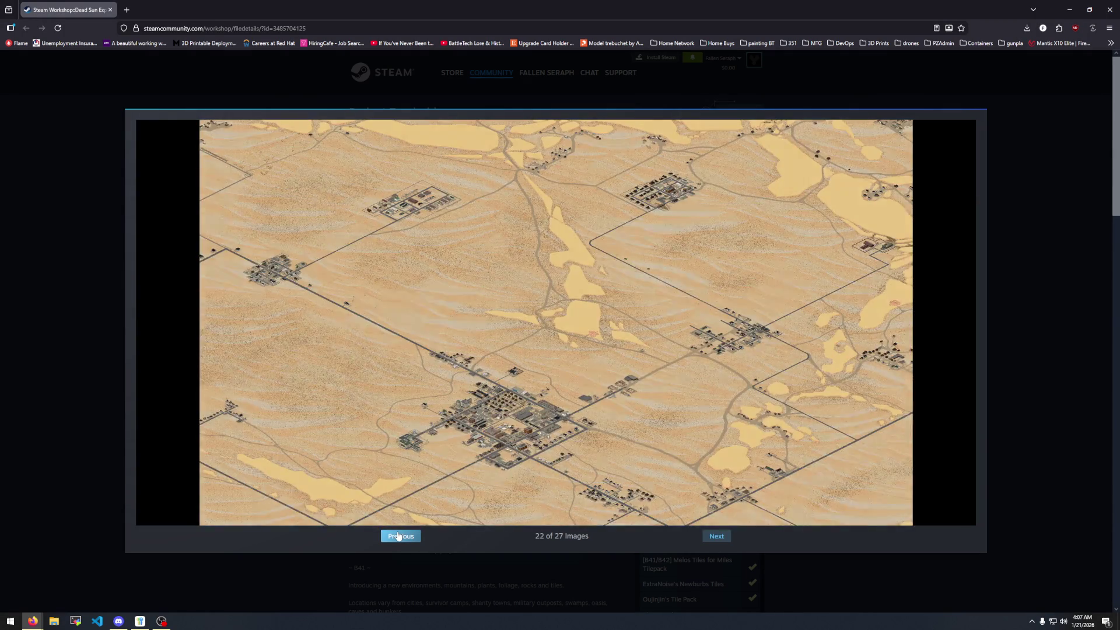
pyautogui.click(396, 536)
pyautogui.click(396, 536)
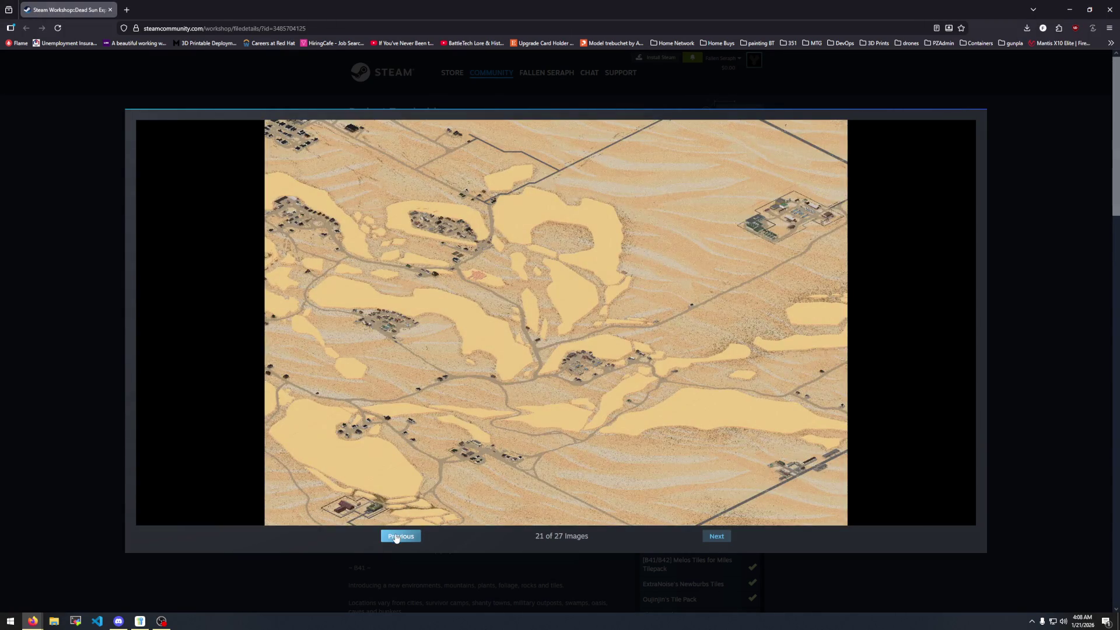
pyautogui.click(396, 536)
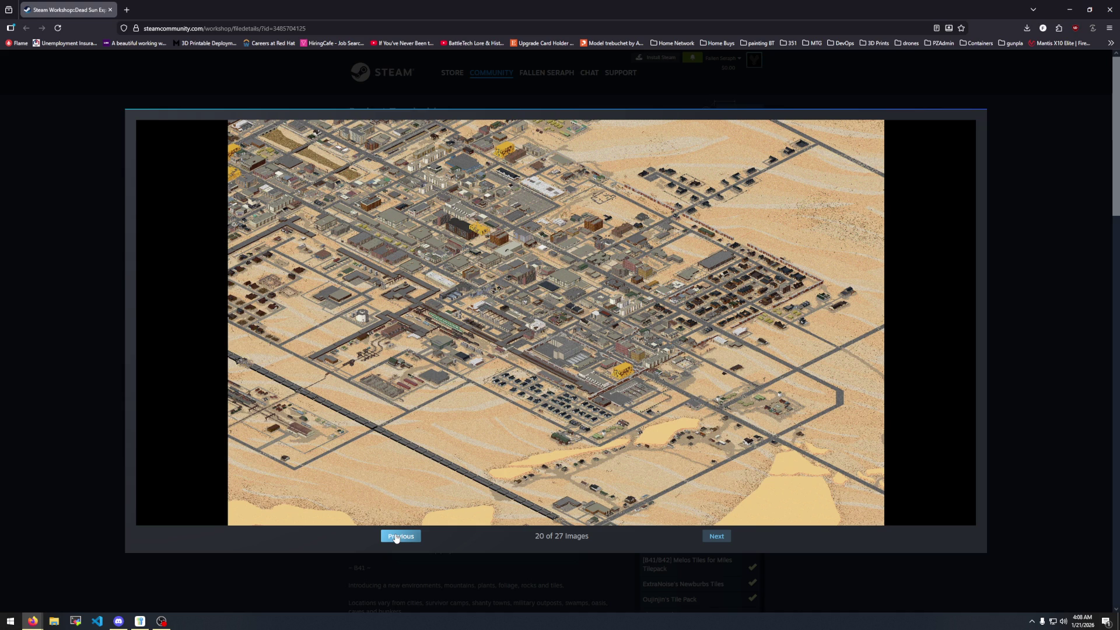
pyautogui.click(98, 369)
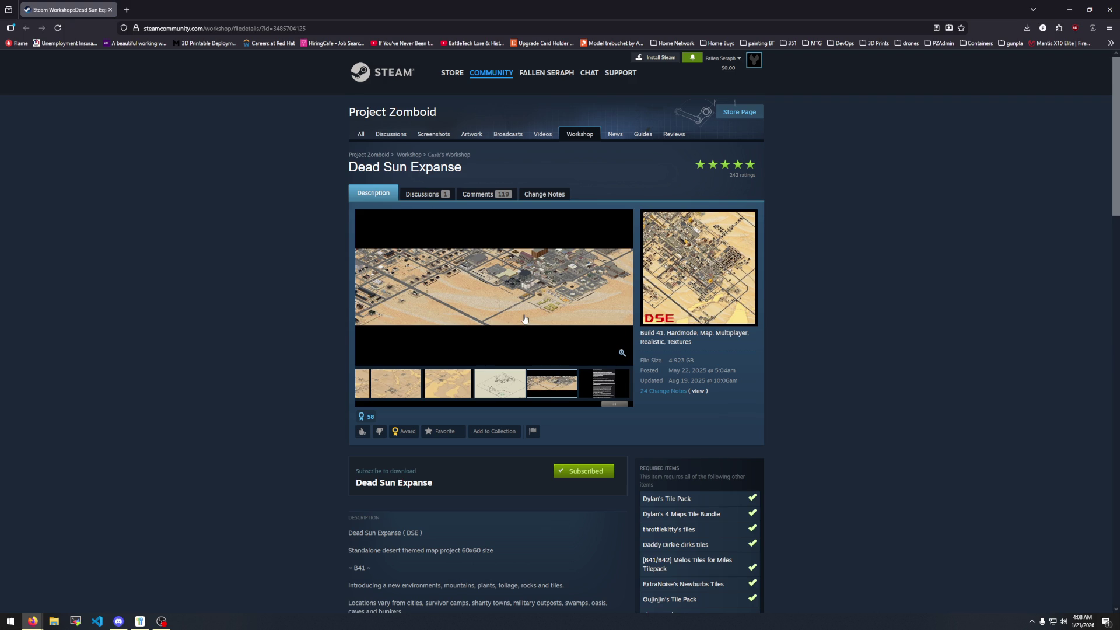
pyautogui.click(109, 10)
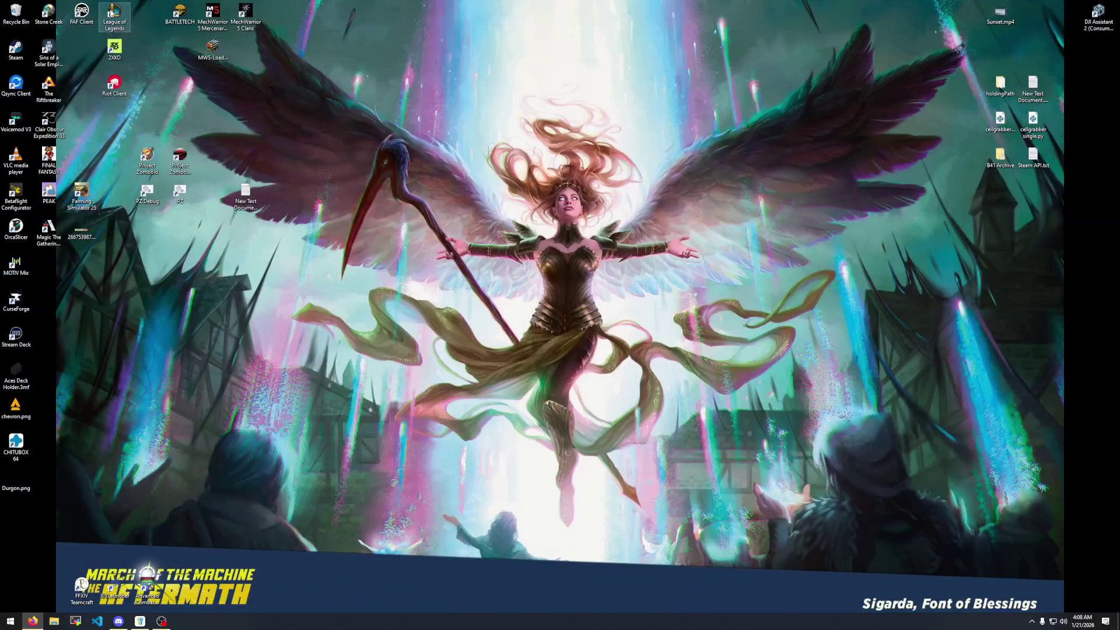